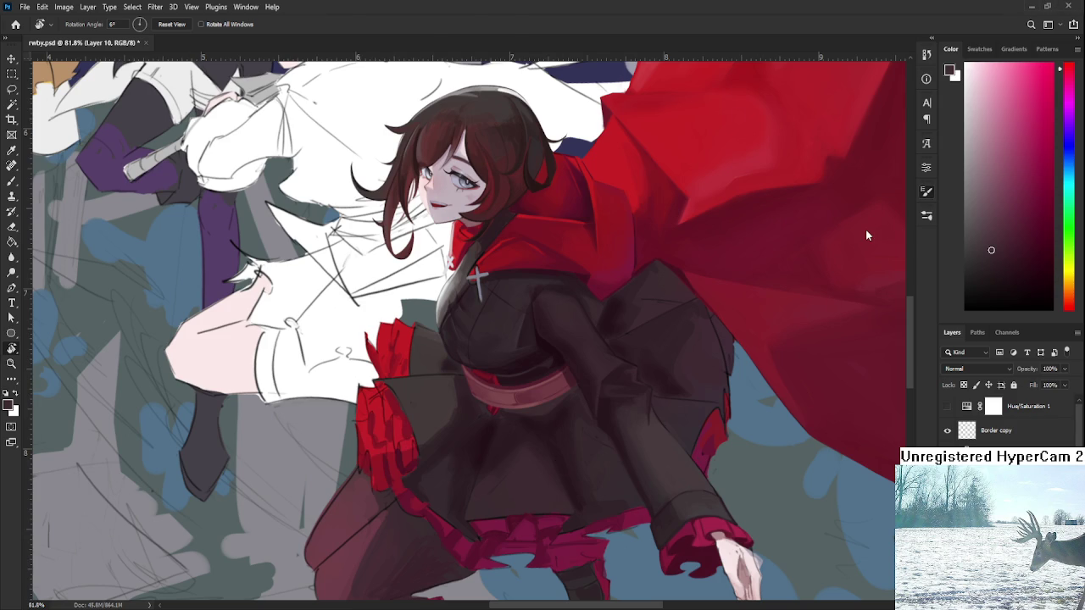
Paint dark fold shading on the black skirt below the belt using sampled skirt tones.
key(b)
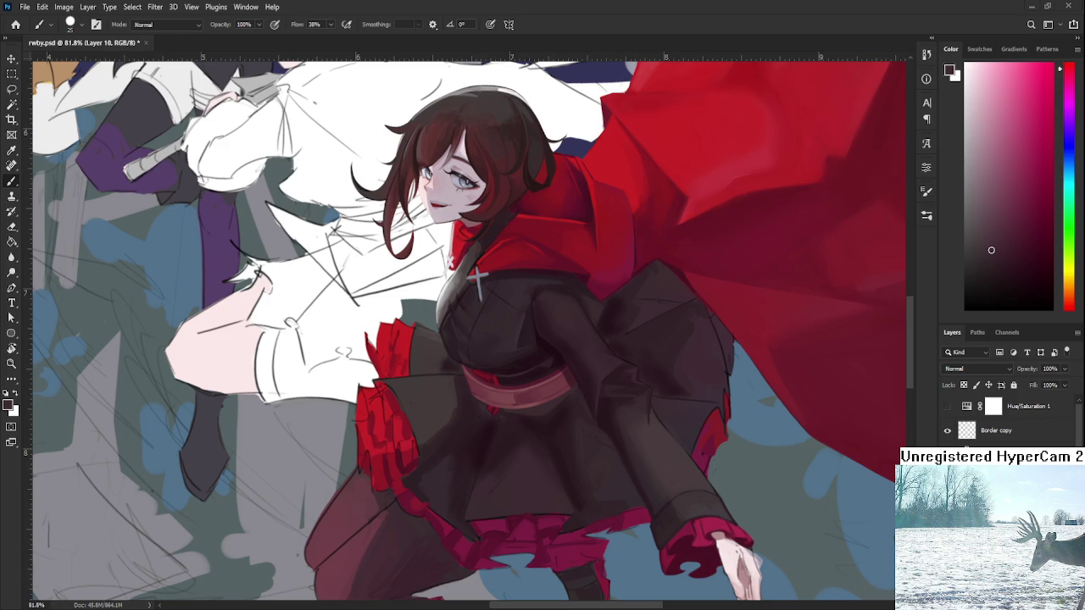
scroll(562, 396, up, 2)
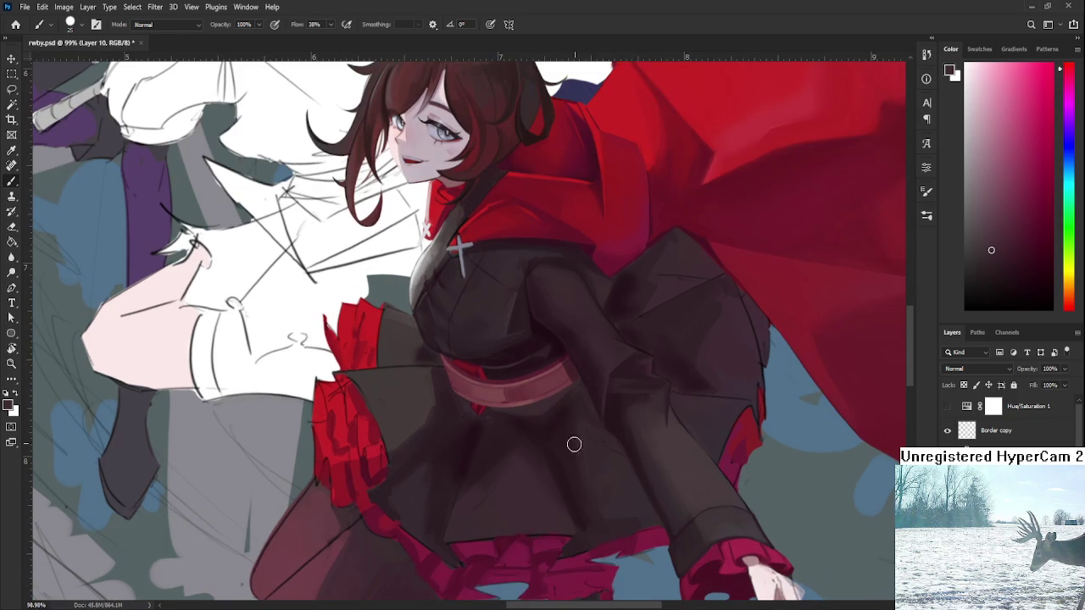
alt+click(505, 465)
alt+click(502, 461)
alt+click(498, 458)
alt+click(476, 517)
alt+click(519, 465)
alt+click(532, 471)
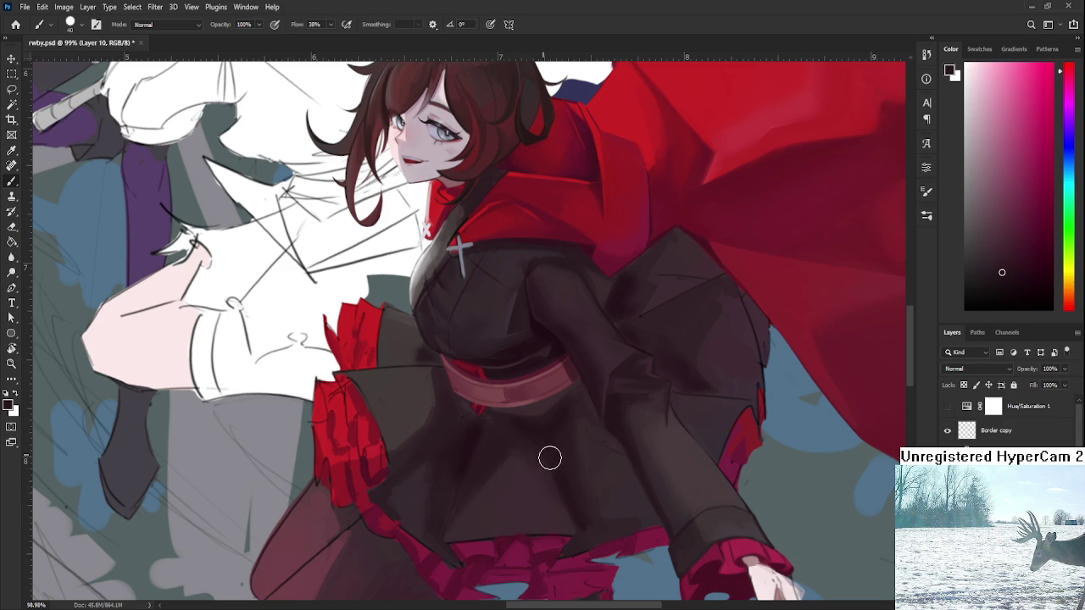
alt+click(535, 424)
Shrink the brush and add finer dark strokes along the skirt folds.
key(bracketleft)
key(bracketleft)
key(bracketleft)
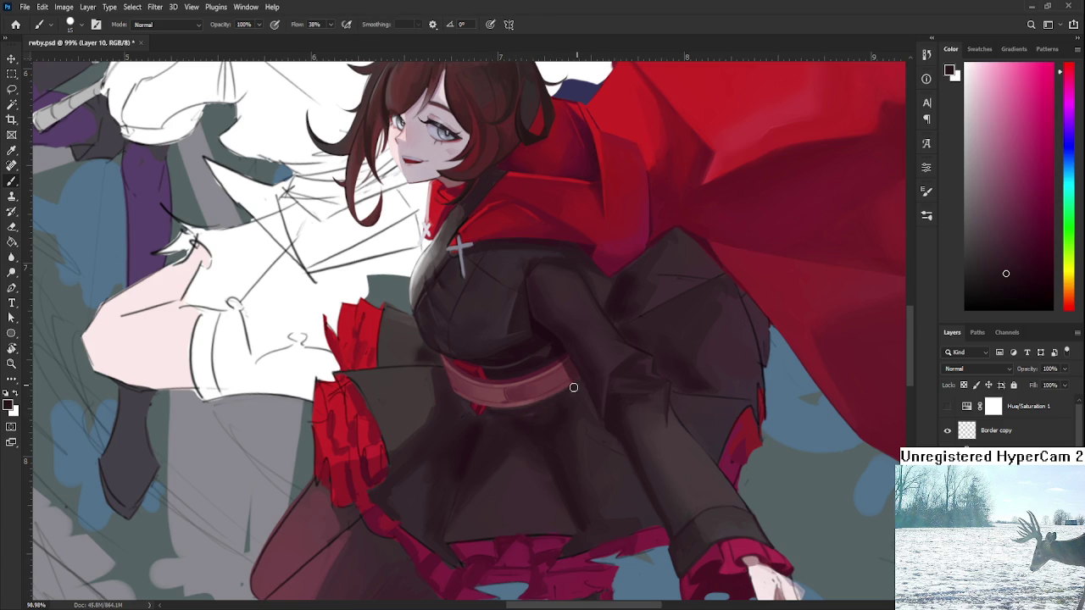
alt+click(555, 403)
scroll(572, 397, up, 5)
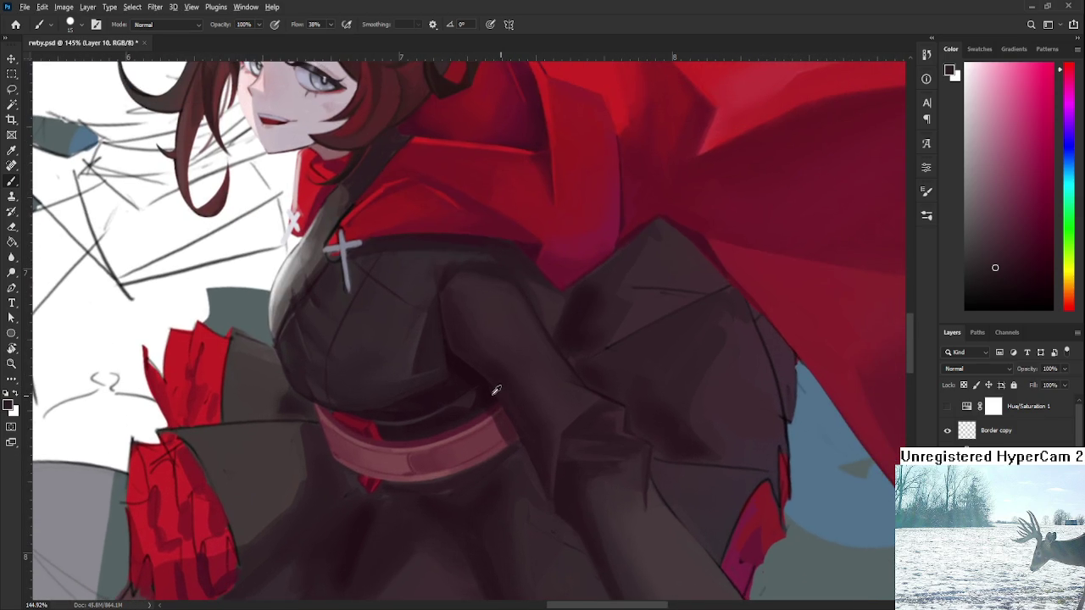
With the canvas rotated about 90°, paint deeper shadows on the dress beneath the belt.
alt+click(492, 386)
key(r)
drag(555, 419, 399, 460)
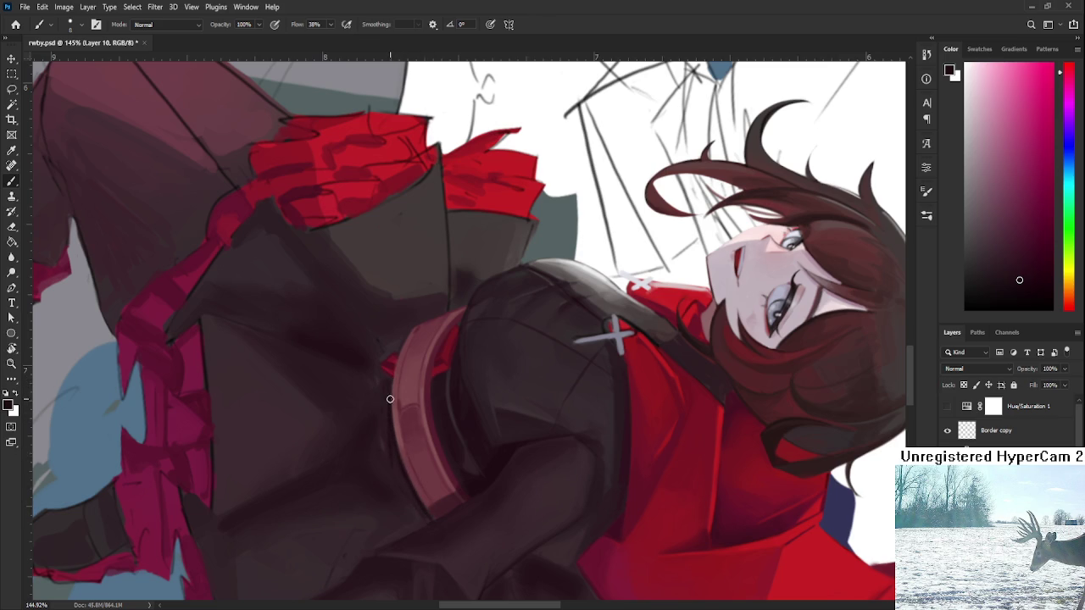
alt+click(385, 457)
alt+click(400, 463)
alt+click(386, 420)
alt+click(400, 450)
alt+click(395, 474)
With the view turned back upright, blend sampled shadow tones into the skirt below the belt.
mouse_move(426, 508)
mouse_down()
mouse_move(622, 453)
mouse_move(606, 395)
mouse_up()
alt+click(570, 436)
alt+click(583, 436)
alt+click(566, 435)
alt+click(563, 447)
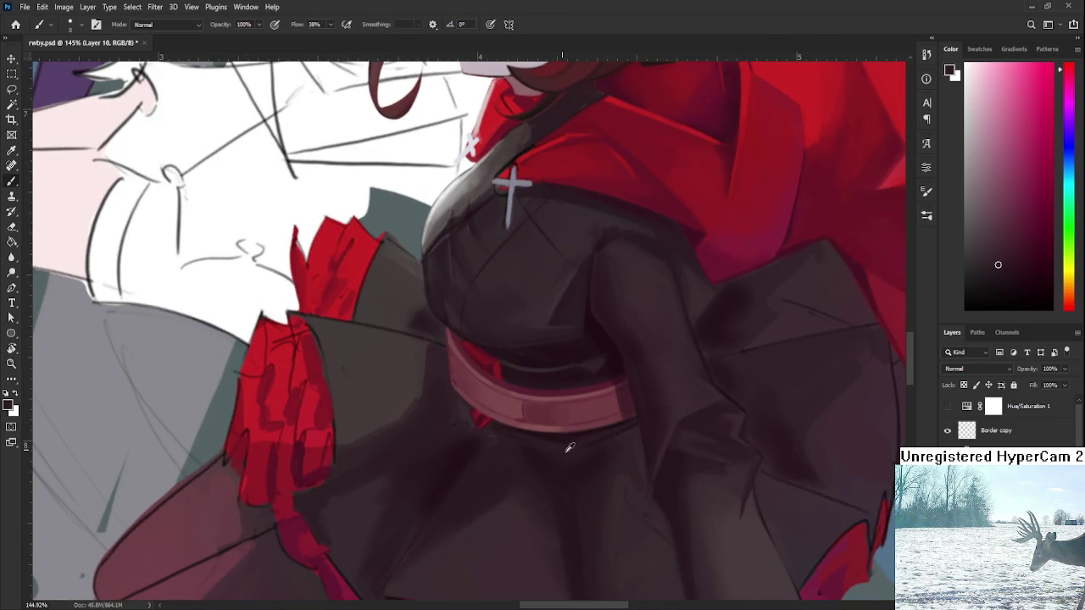
alt+click(567, 435)
alt+click(565, 434)
scroll(564, 437, down, 5)
scroll(563, 436, down, 2)
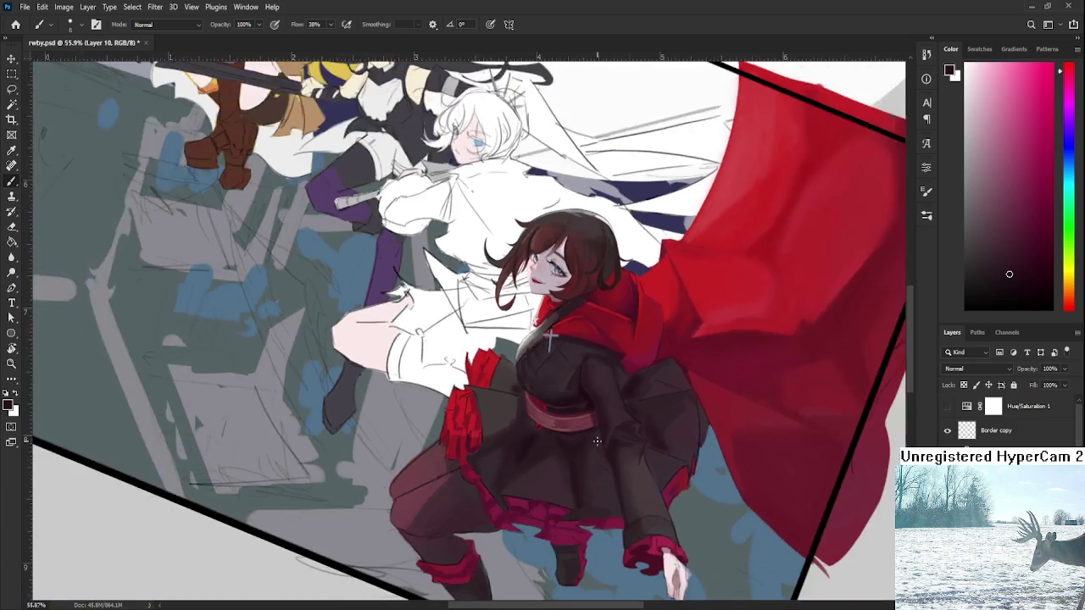
Bring the skirt folds into view and sample skirt shades for fold shading.
scroll(564, 437, up, 6)
scroll(562, 439, down, 1)
scroll(561, 439, right, 1)
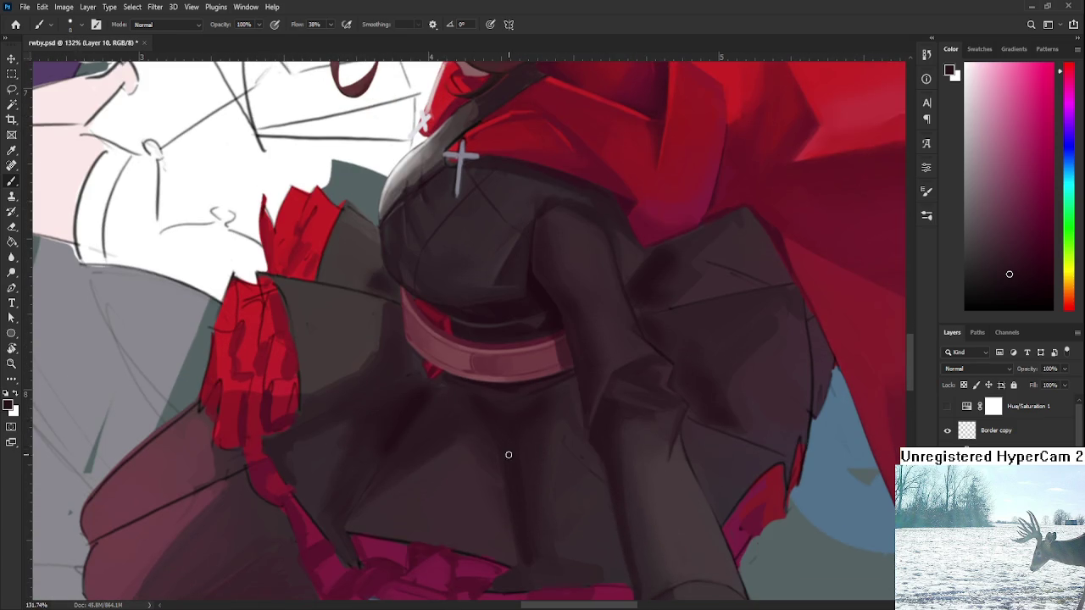
scroll(545, 461, down, 2)
scroll(545, 461, left, 1)
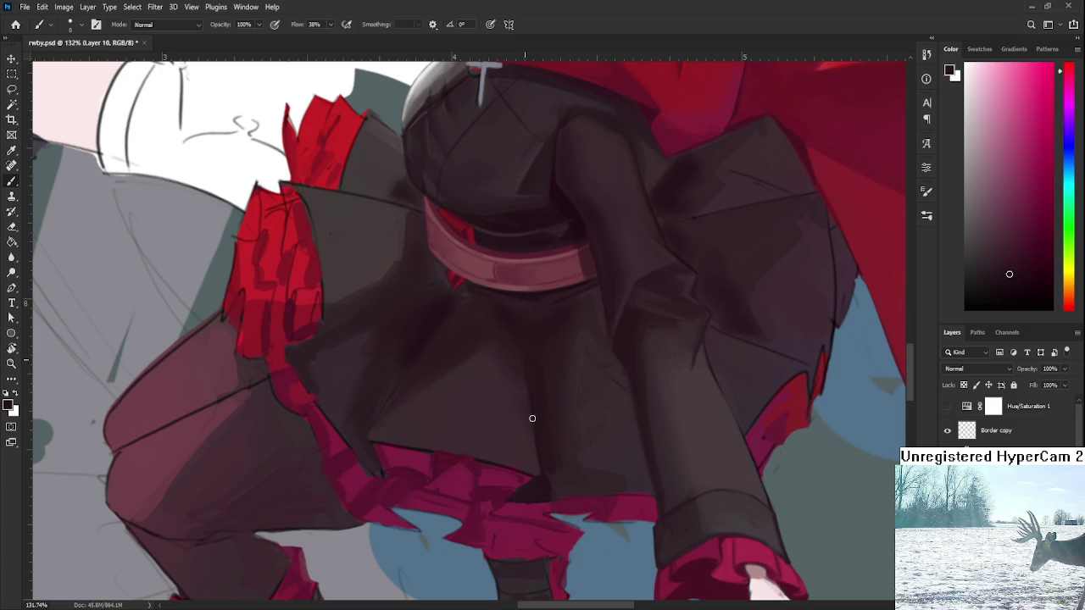
alt+click(558, 492)
drag(533, 370, 541, 438)
alt+click(564, 390)
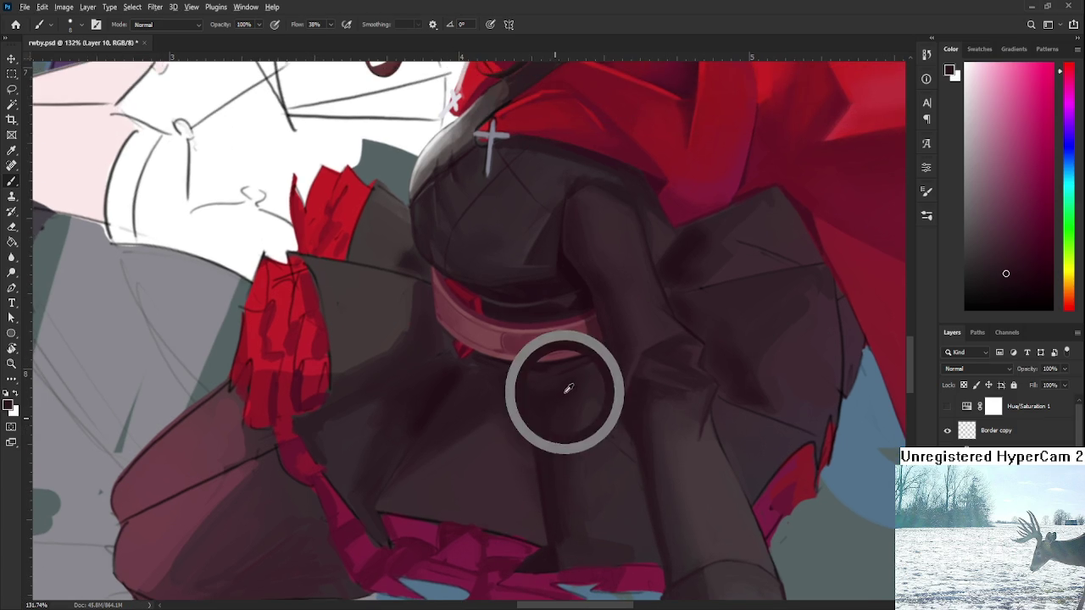
With a larger brush, smooth the shadow under the belt into an even dark blend.
key(bracketright)
key(bracketright)
key(bracketright)
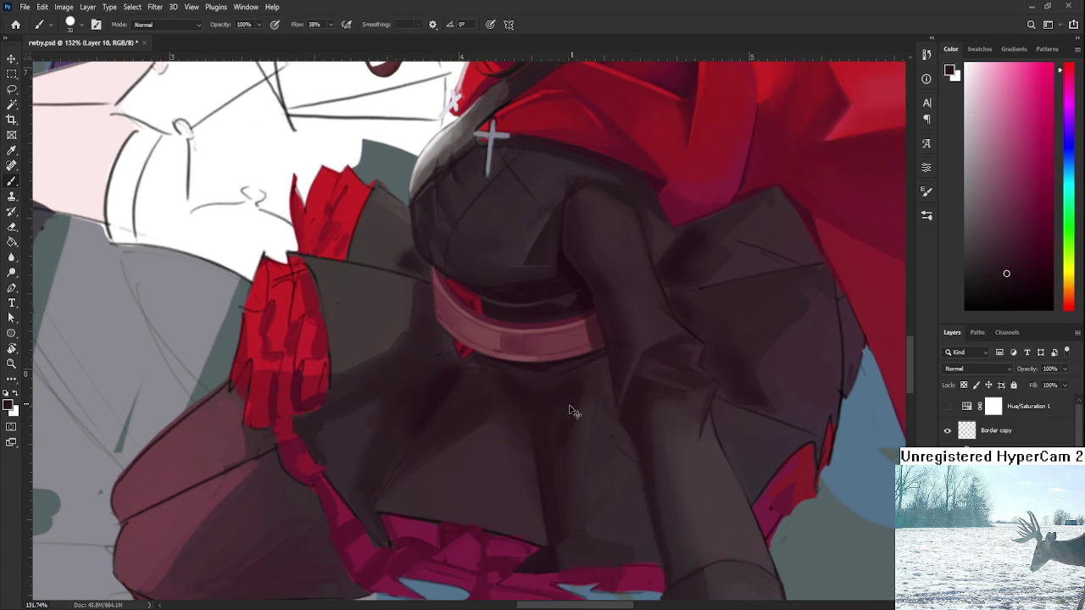
alt+click(525, 386)
alt+click(540, 380)
alt+click(532, 381)
alt+click(561, 388)
alt+click(588, 377)
alt+click(570, 391)
key(r)
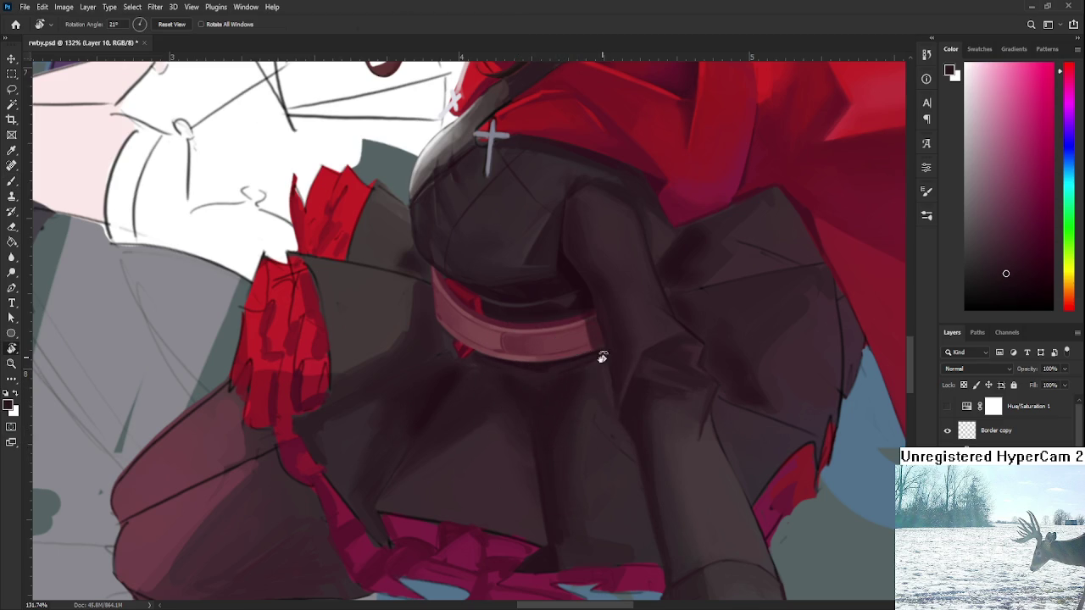
drag(601, 358, 419, 457)
Zoom in and paint tiny dark strokes on the cloth beside the belt.
scroll(426, 438, up, 3)
key(b)
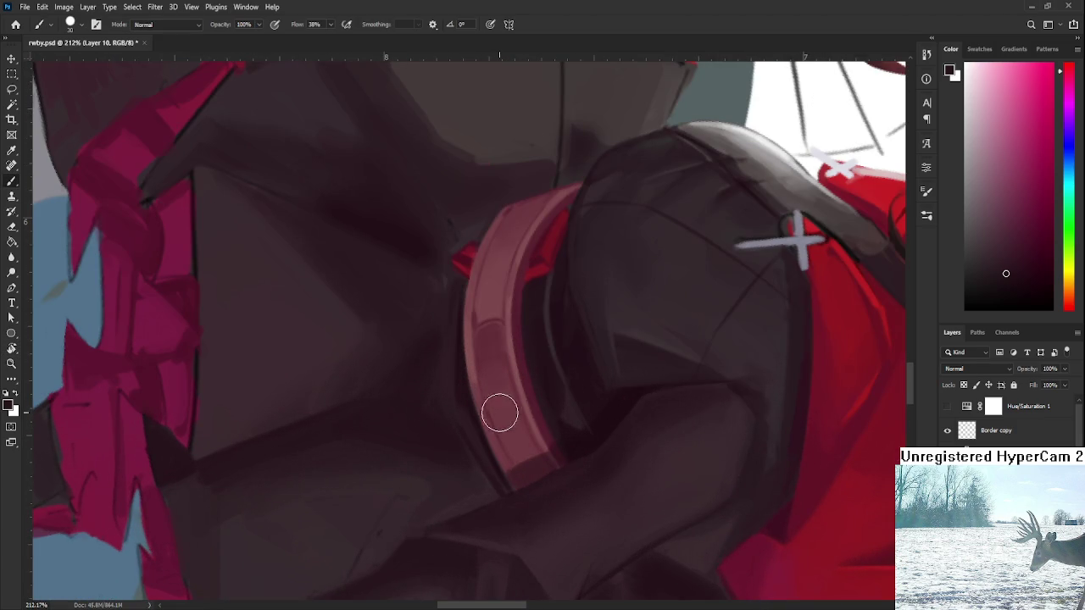
scroll(424, 400, up, 3)
key(bracketleft)
key(bracketleft)
key(bracketleft)
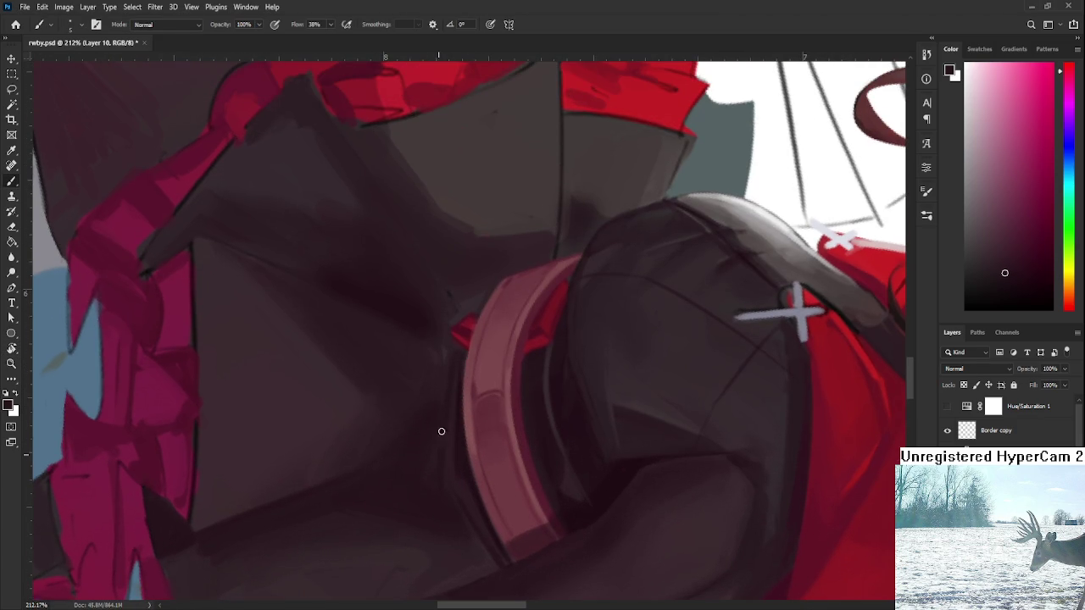
alt+click(449, 382)
alt+click(427, 415)
alt+click(425, 426)
alt+click(439, 396)
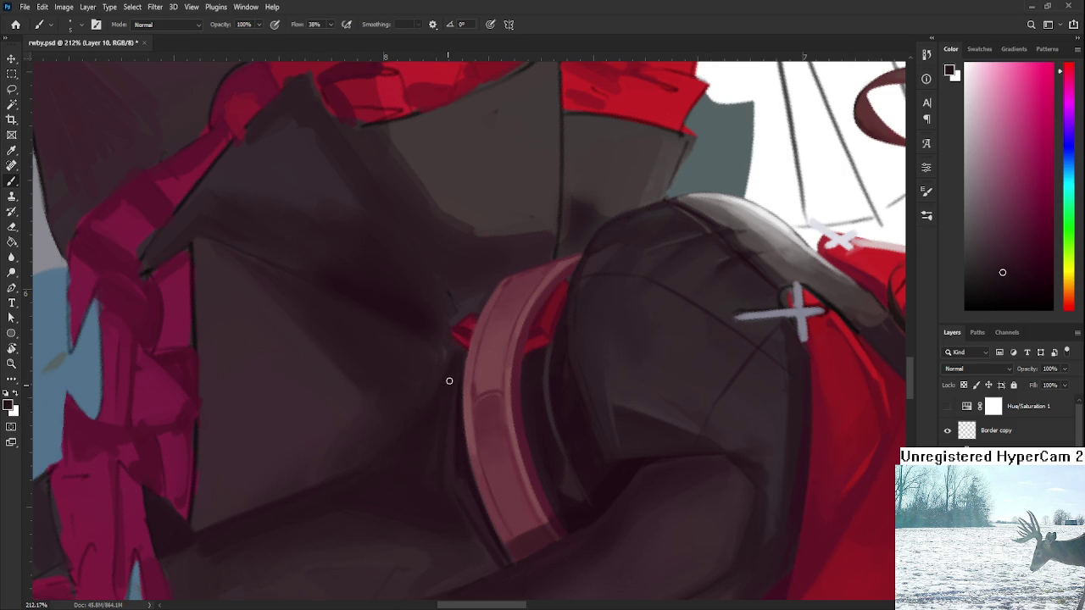
Deepen the skirt shadow along the belt's lower curve and near the sleeve.
alt+click(454, 481)
alt+click(441, 469)
alt+click(453, 471)
alt+click(478, 528)
alt+click(470, 503)
alt+click(474, 519)
alt+click(463, 488)
alt+click(471, 485)
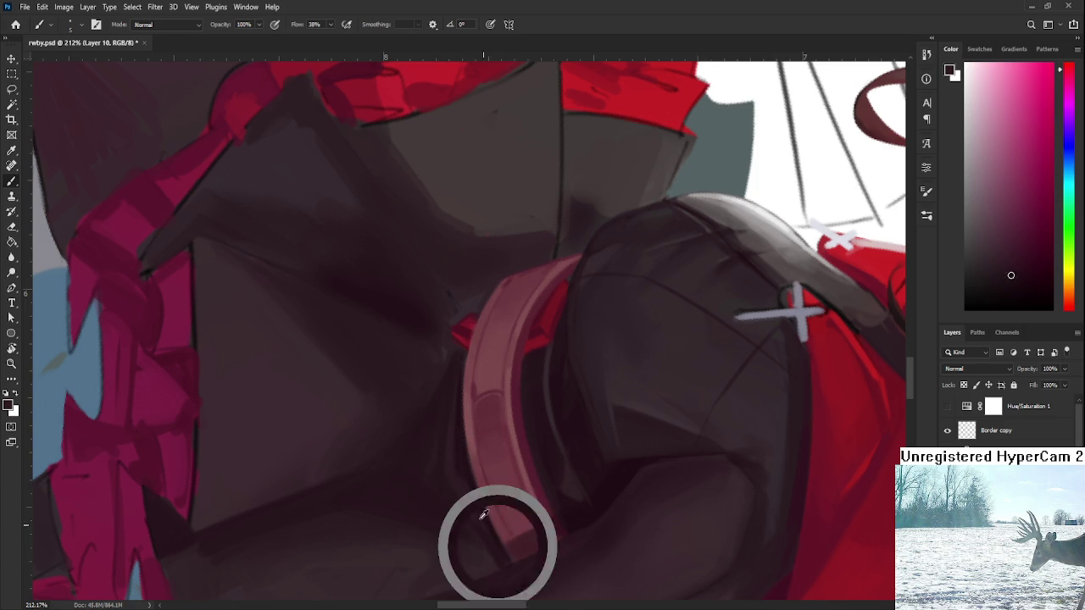
key(r)
drag(492, 567, 665, 463)
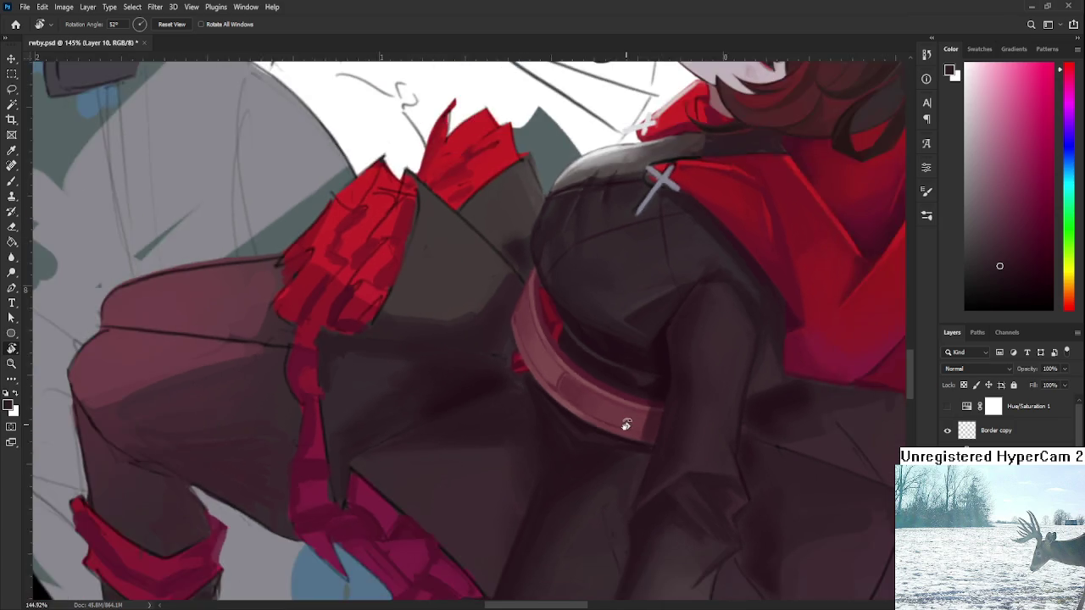
scroll(658, 371, down, 10)
mouse_move(652, 268)
mouse_down()
mouse_move(658, 371)
mouse_move(549, 395)
mouse_up()
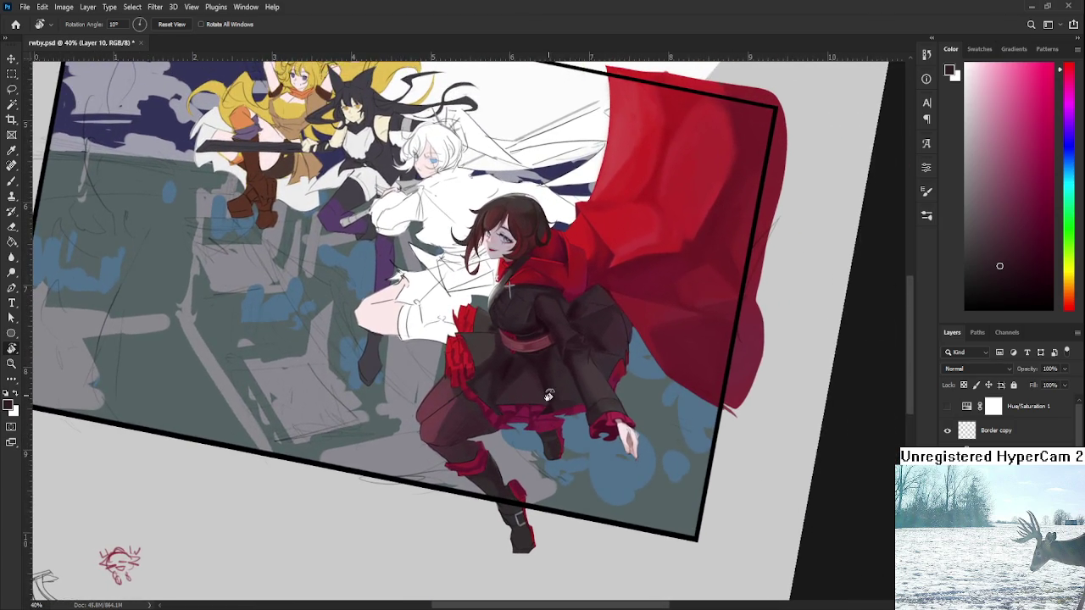
scroll(550, 395, up, 2)
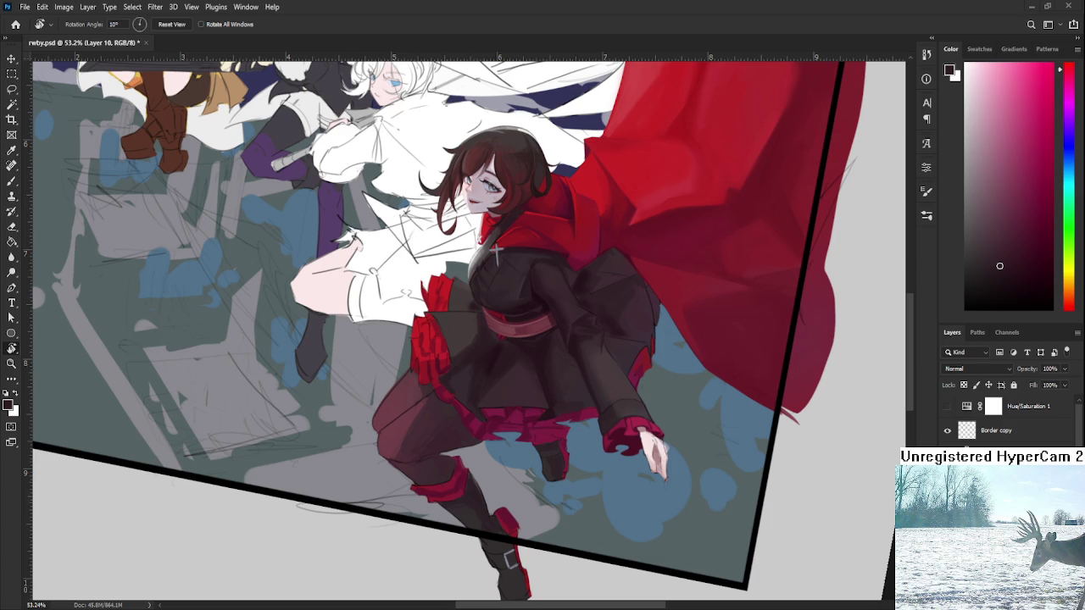
Reset the canvas rotation and paint dark fold colours onto the upper skirt.
key(Escape)
key(b)
alt+scroll(554, 358, up, 3)
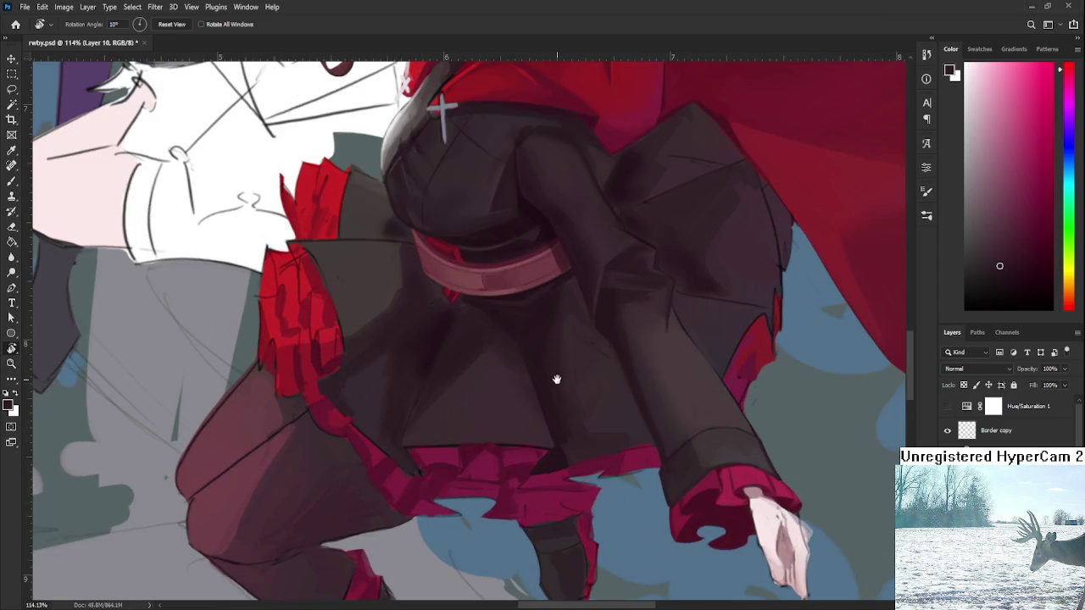
alt+scroll(557, 368, up, 1)
alt+click(488, 392)
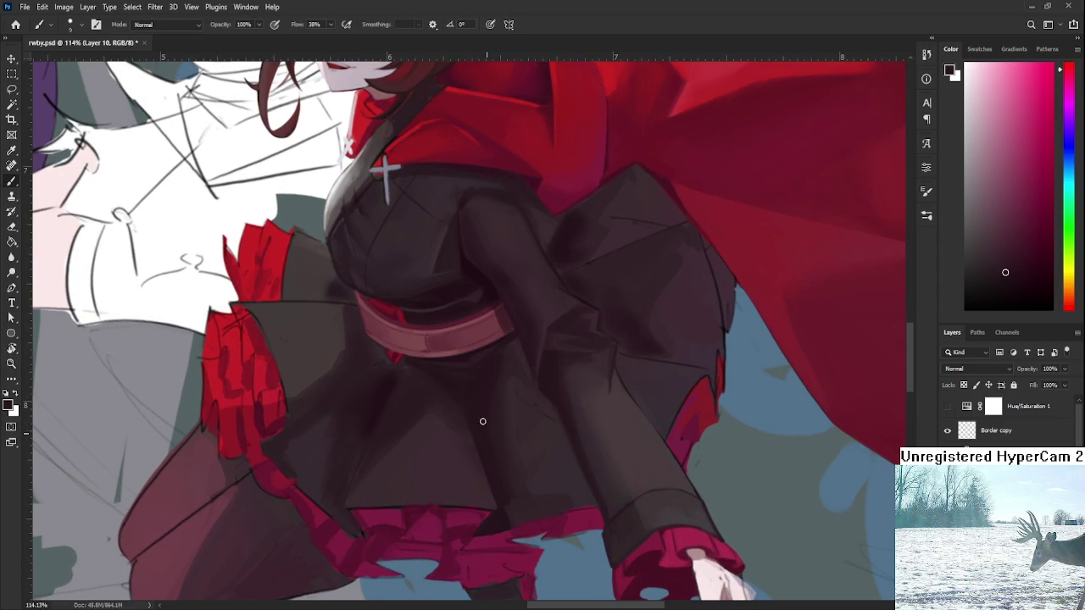
alt+click(485, 377)
alt+click(499, 360)
alt+click(526, 353)
alt+click(508, 343)
alt+click(517, 355)
alt+click(515, 365)
alt+click(557, 429)
alt+click(416, 243)
With a larger brush, soften the skirt shading by alternating lighter and darker tones.
key(bracketright)
key(bracketright)
key(bracketright)
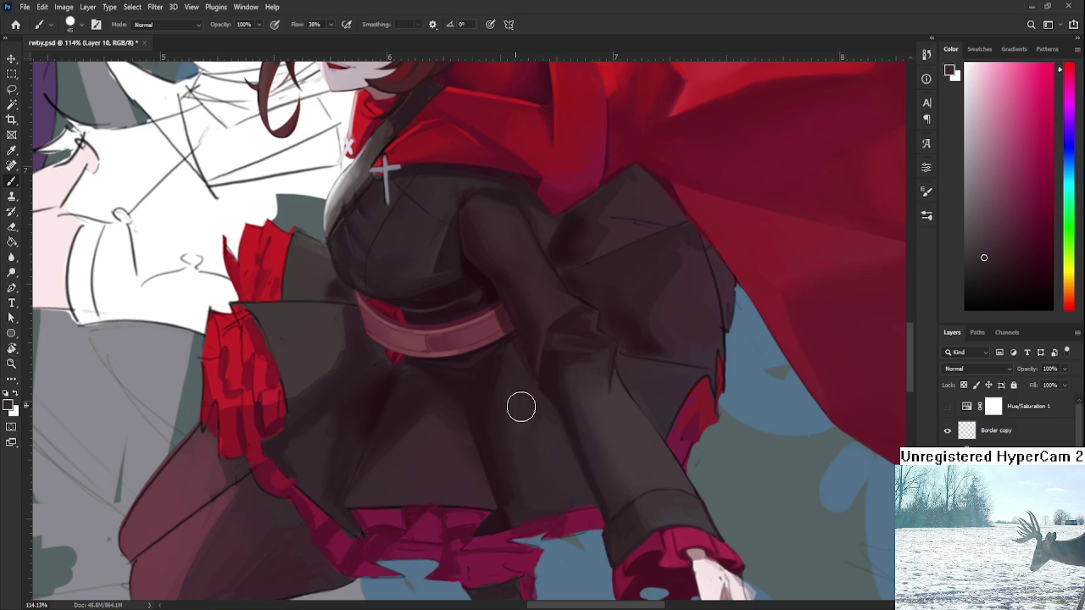
alt+click(548, 420)
alt+click(517, 391)
alt+click(505, 474)
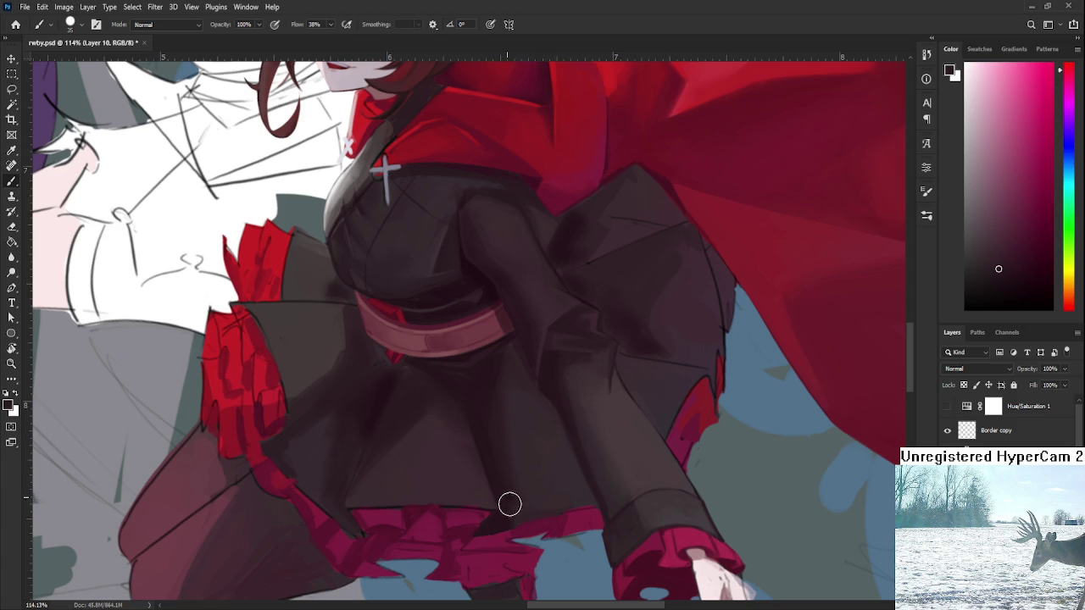
alt+click(514, 423)
alt+click(507, 485)
alt+click(575, 486)
alt+click(551, 454)
alt+click(534, 509)
With a smaller brush, darken the fold lines toward the hem and under the belt.
key(bracketleft)
key(bracketleft)
key(bracketleft)
alt+click(506, 519)
alt+click(548, 505)
alt+click(500, 422)
alt+click(479, 433)
alt+click(446, 416)
alt+click(449, 395)
alt+click(462, 420)
alt+click(473, 462)
alt+click(449, 423)
alt+click(452, 416)
Touch up the shading around the belt with a small brush.
alt+click(476, 416)
drag(429, 399, 509, 412)
key(bracketleft)
key(bracketleft)
key(bracketleft)
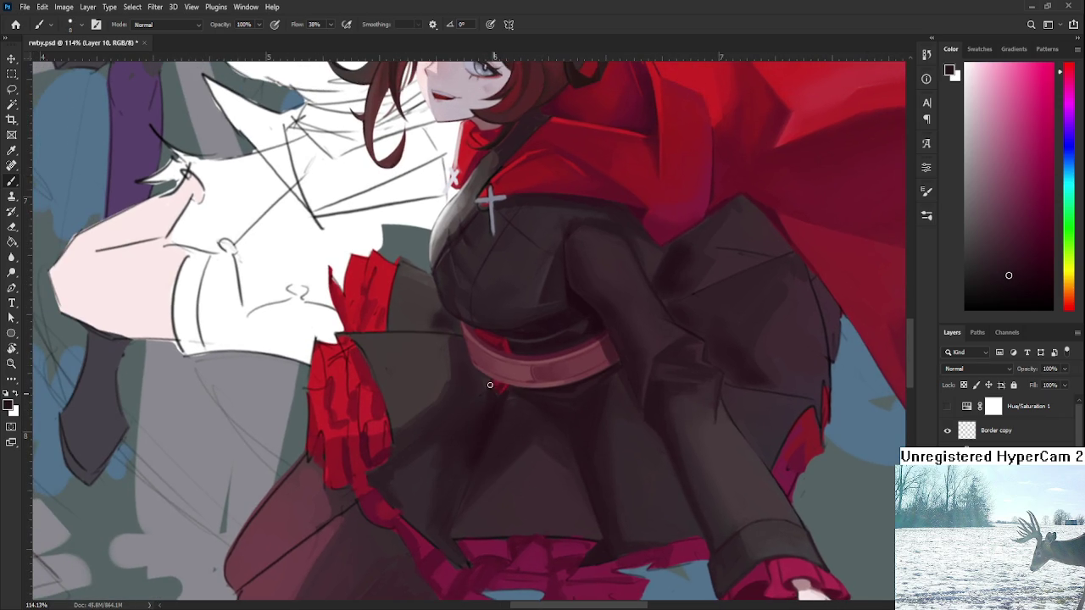
alt+click(492, 400)
alt+click(507, 392)
alt+click(505, 398)
Darken the skirt's lower left fold near the hem.
alt+click(461, 500)
alt+click(479, 443)
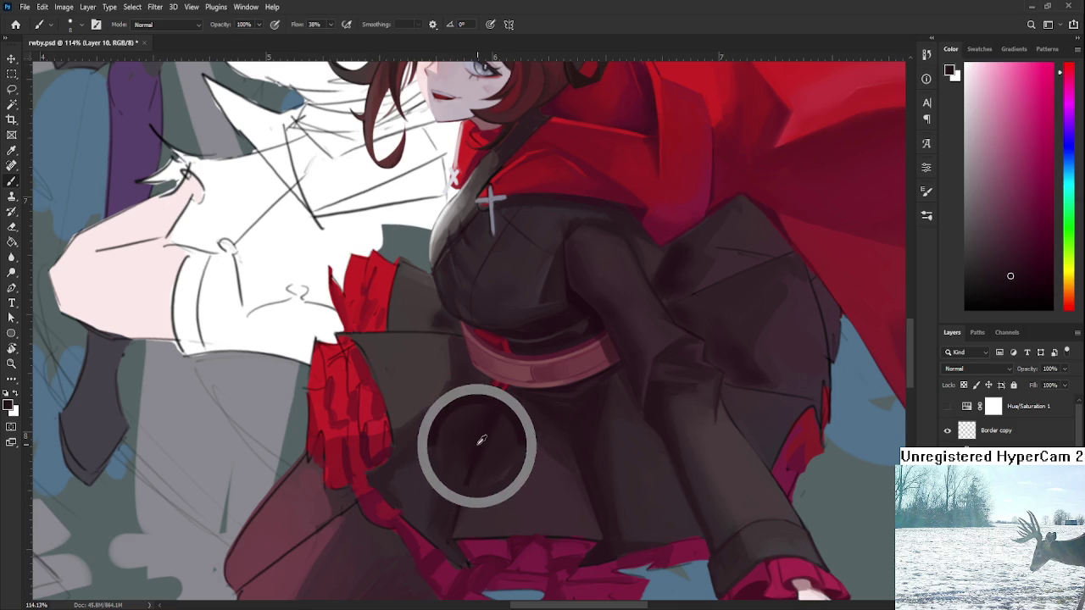
alt+click(448, 547)
alt+click(445, 543)
alt+click(451, 542)
alt+click(449, 536)
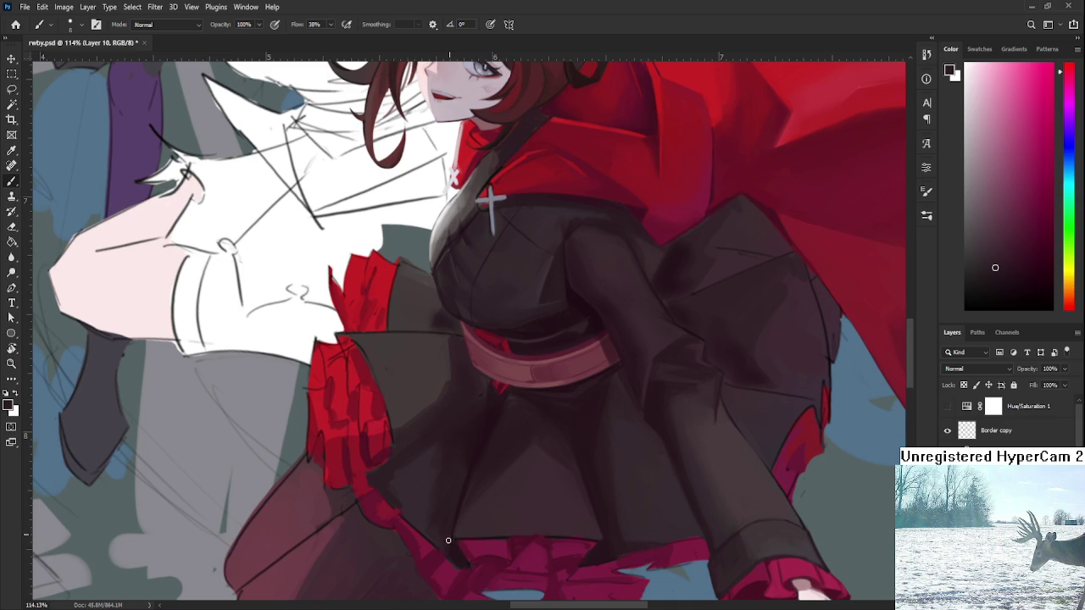
drag(505, 448, 532, 399)
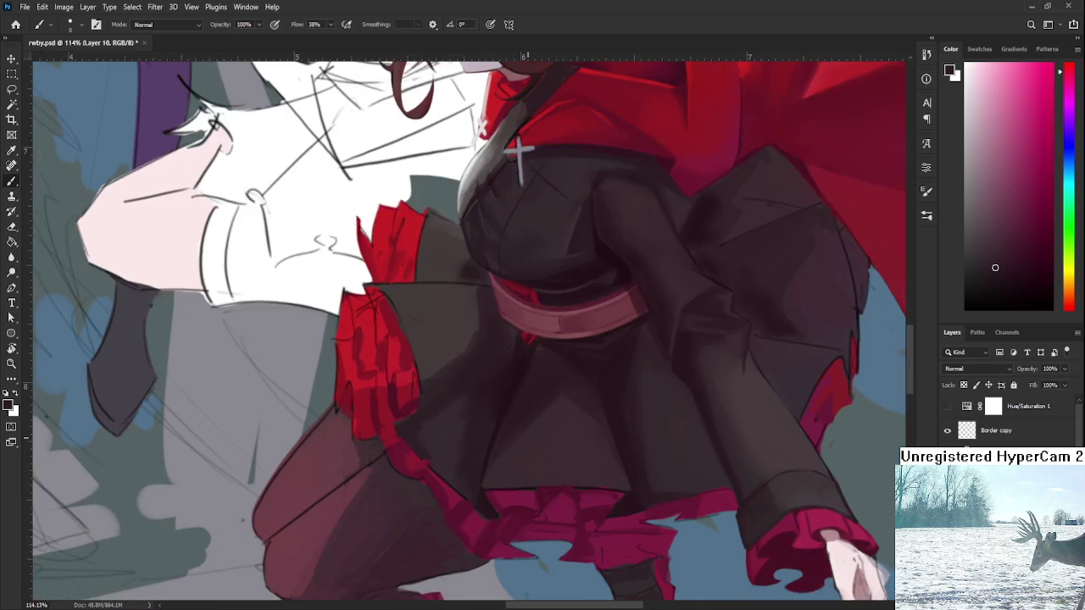
drag(537, 436, 511, 423)
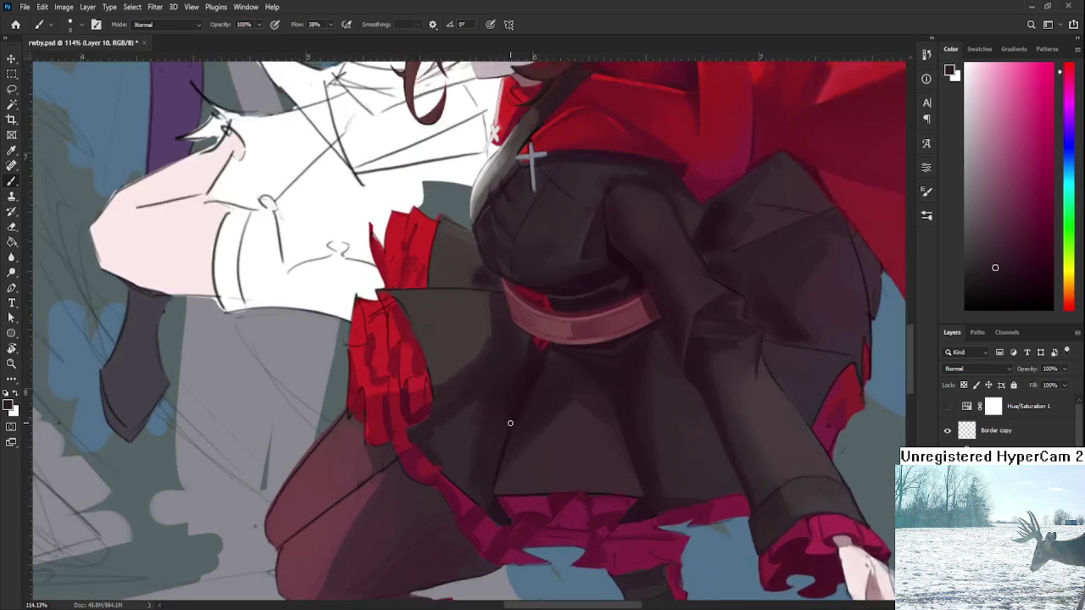
Enlarge the brush and sample dark dress tones to shade the skirt near the hem.
scroll(516, 432, up, 2)
alt+click(477, 462)
key(bracketright)
key(bracketright)
key(bracketright)
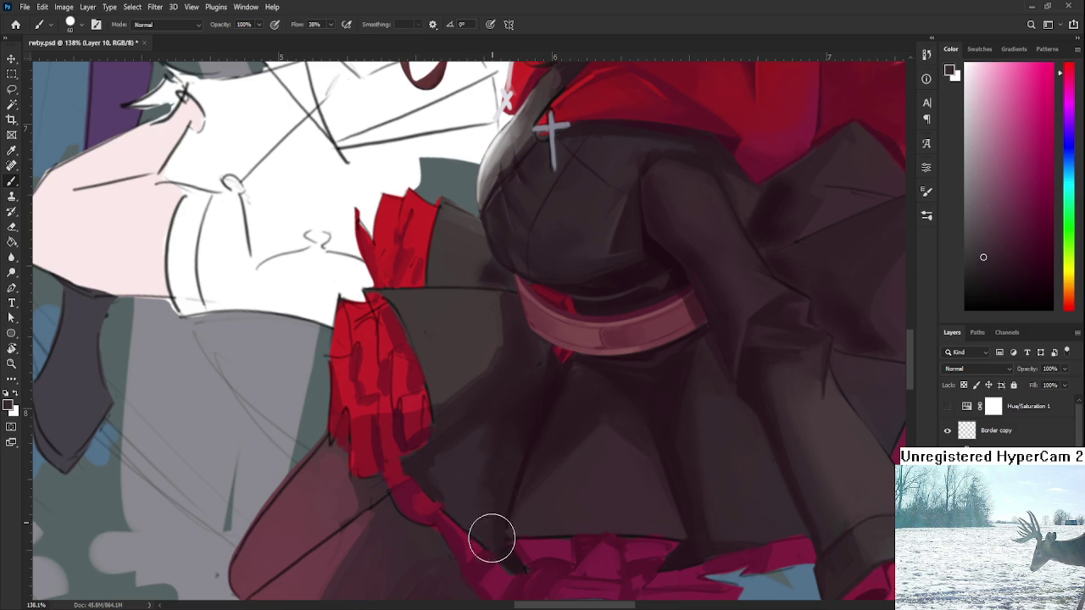
alt+click(500, 492)
alt+click(500, 464)
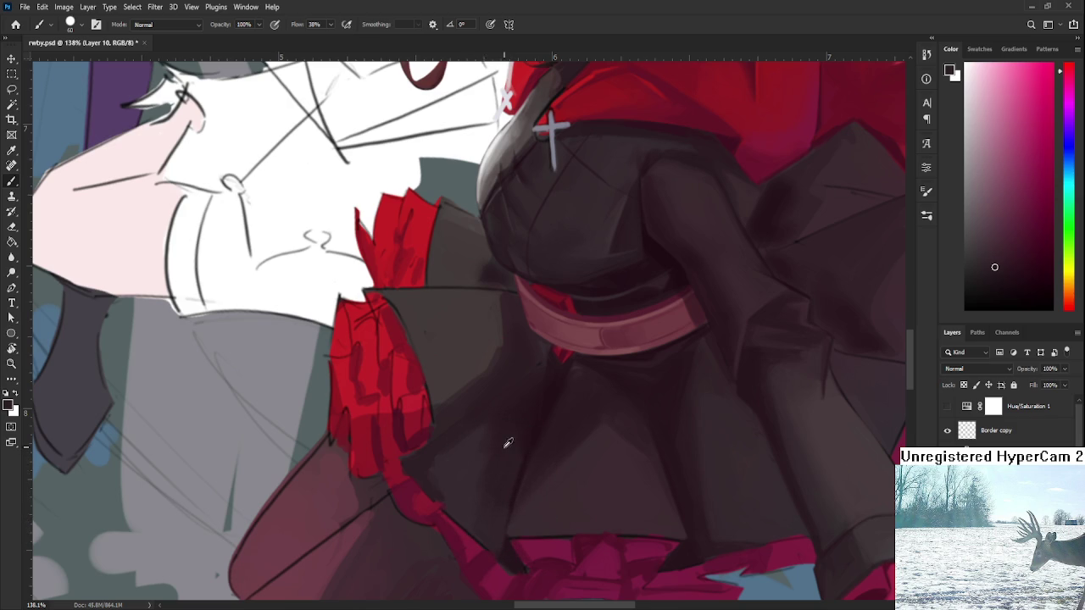
alt+click(513, 423)
alt+click(513, 449)
alt+click(475, 454)
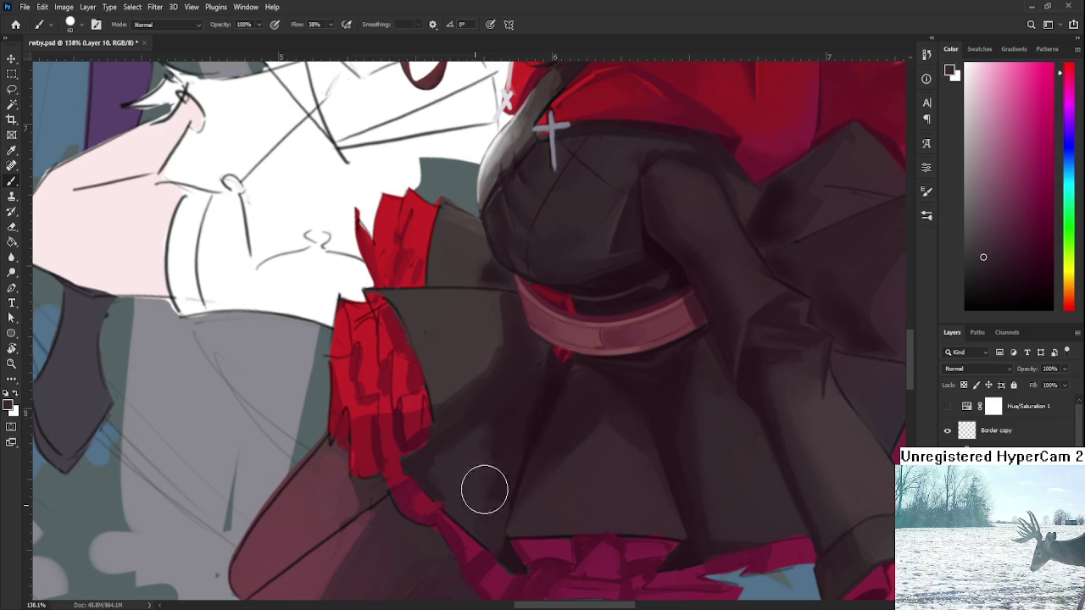
alt+click(474, 446)
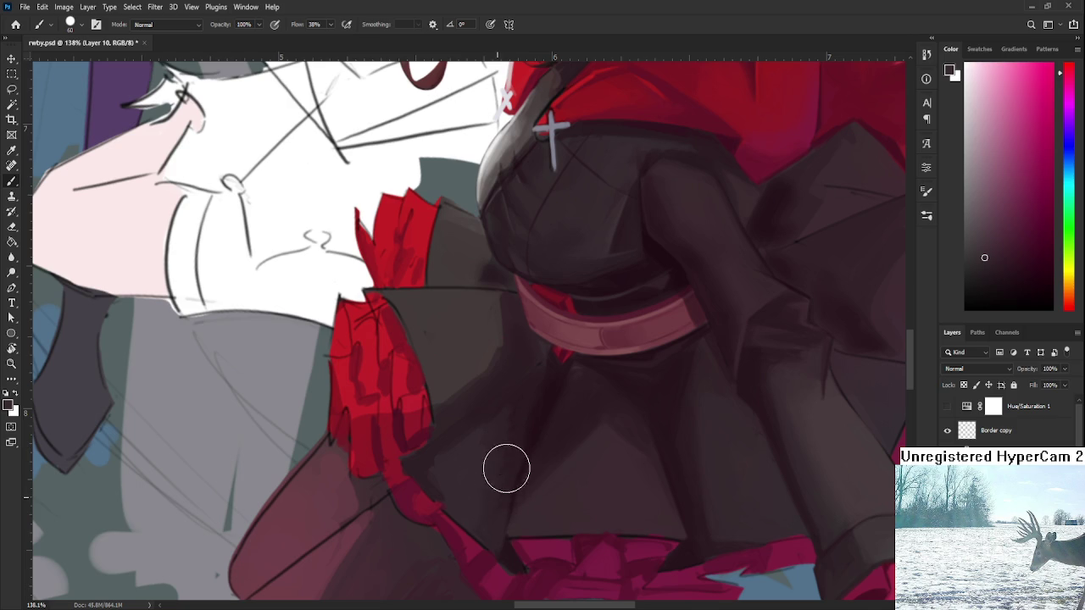
alt+click(516, 434)
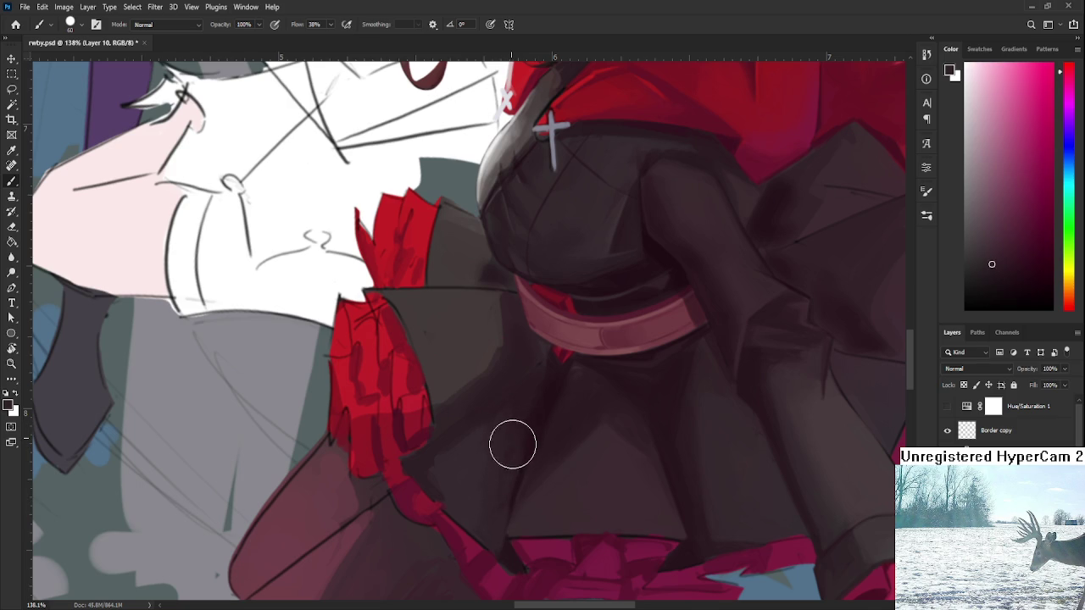
alt+click(449, 467)
Shrink the brush from 60 to 25 and shade the fold beside the red ruffle.
key(bracketleft)
key(bracketleft)
key(bracketleft)
key(bracketleft)
key(bracketleft)
alt+click(440, 456)
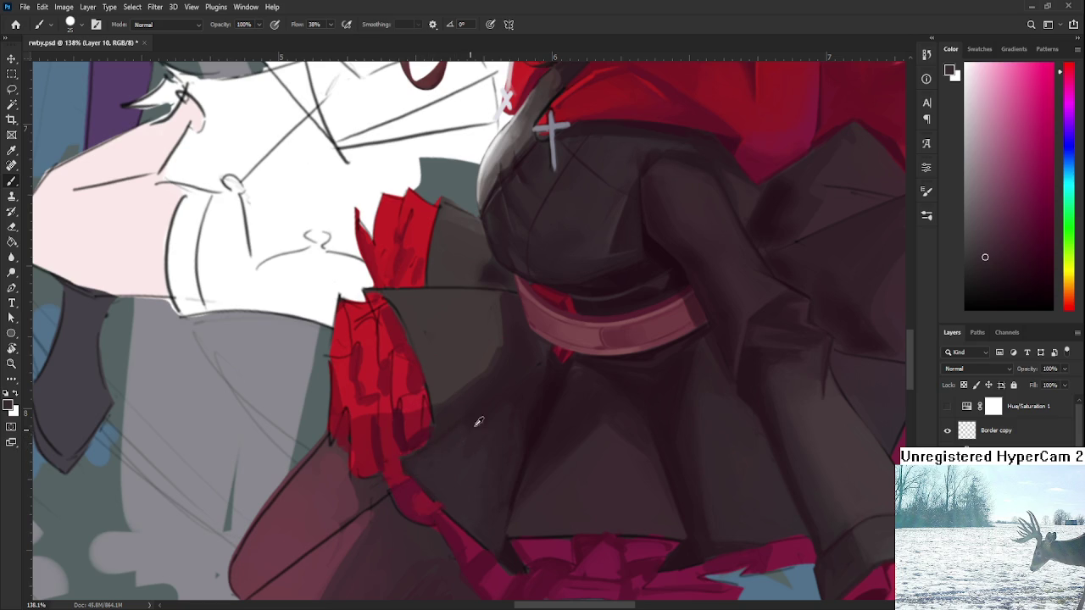
alt+click(447, 439)
alt+click(509, 395)
alt+click(494, 414)
alt+click(528, 393)
alt+click(490, 423)
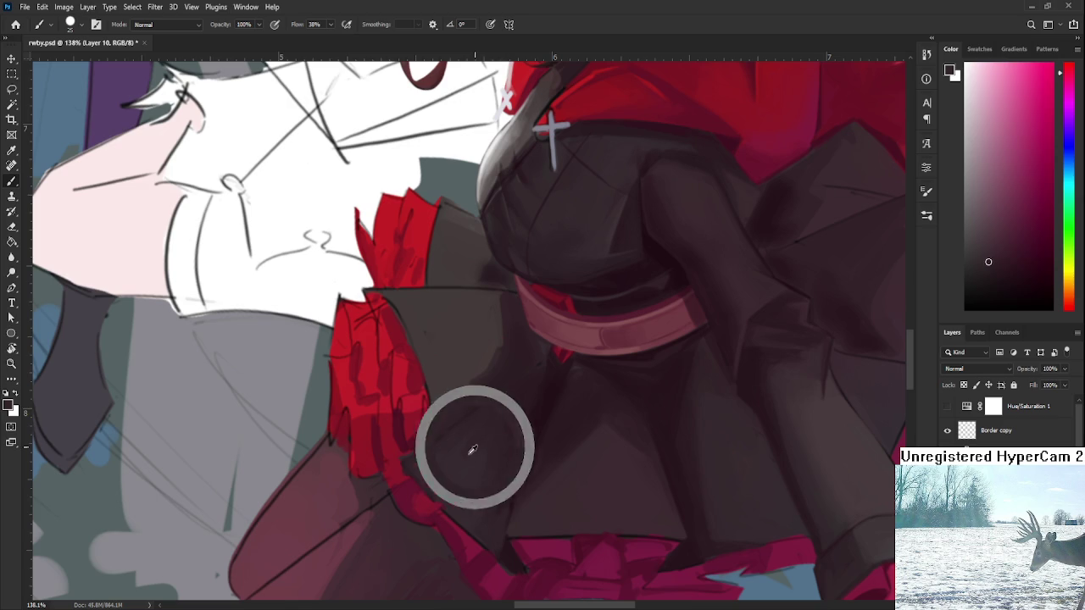
alt+click(454, 471)
alt+click(517, 393)
alt+click(498, 422)
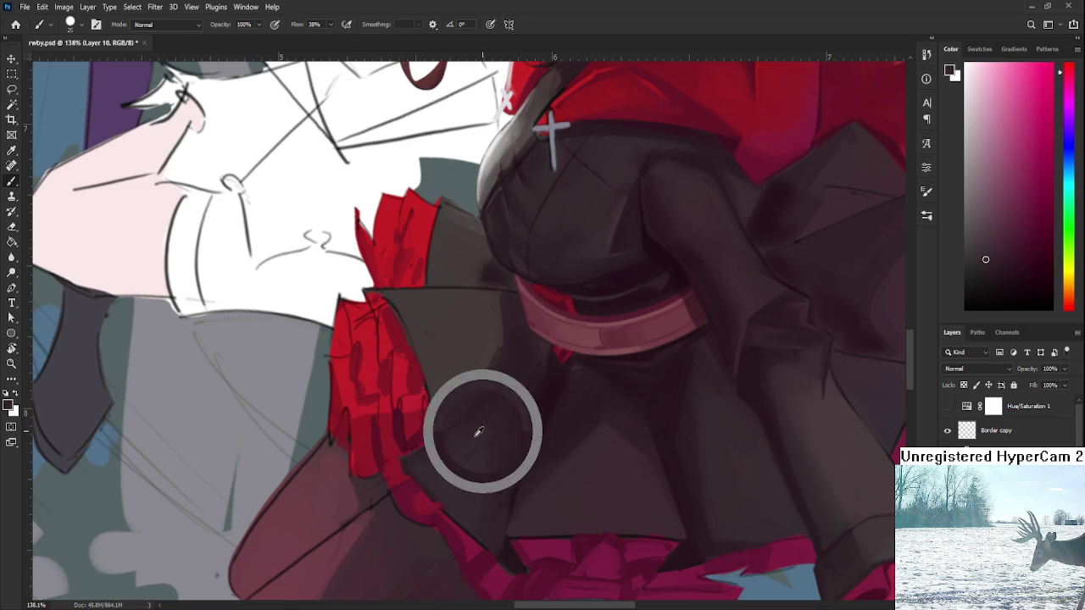
alt+click(537, 425)
scroll(534, 428, up, 2)
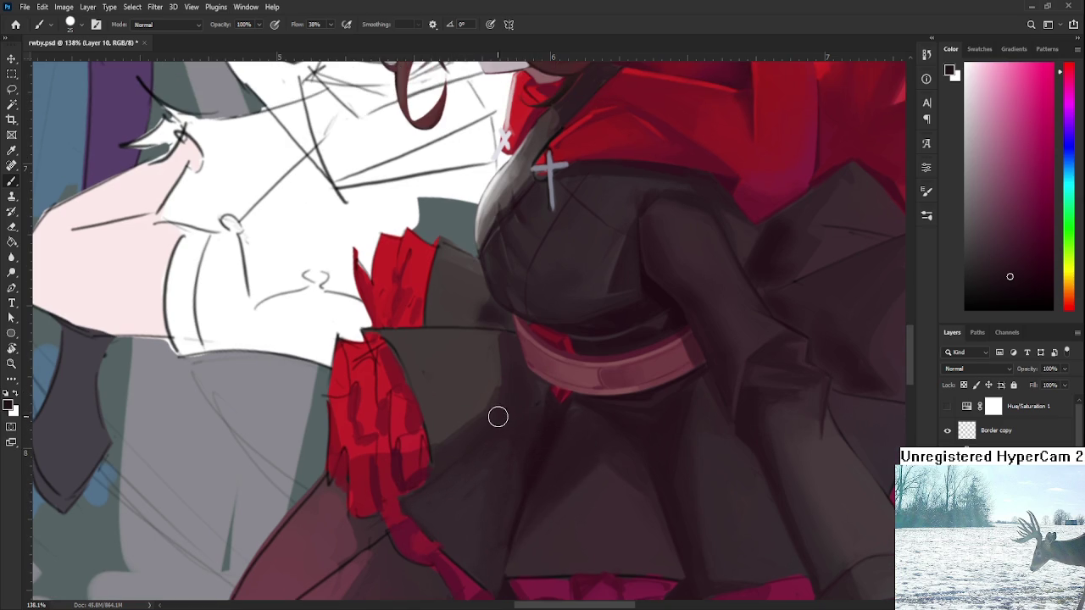
Use a finer brush and rotate the view counter-clockwise to paint the skirt folds.
key(bracketleft)
key(bracketleft)
key(bracketleft)
key(r)
drag(444, 460, 564, 439)
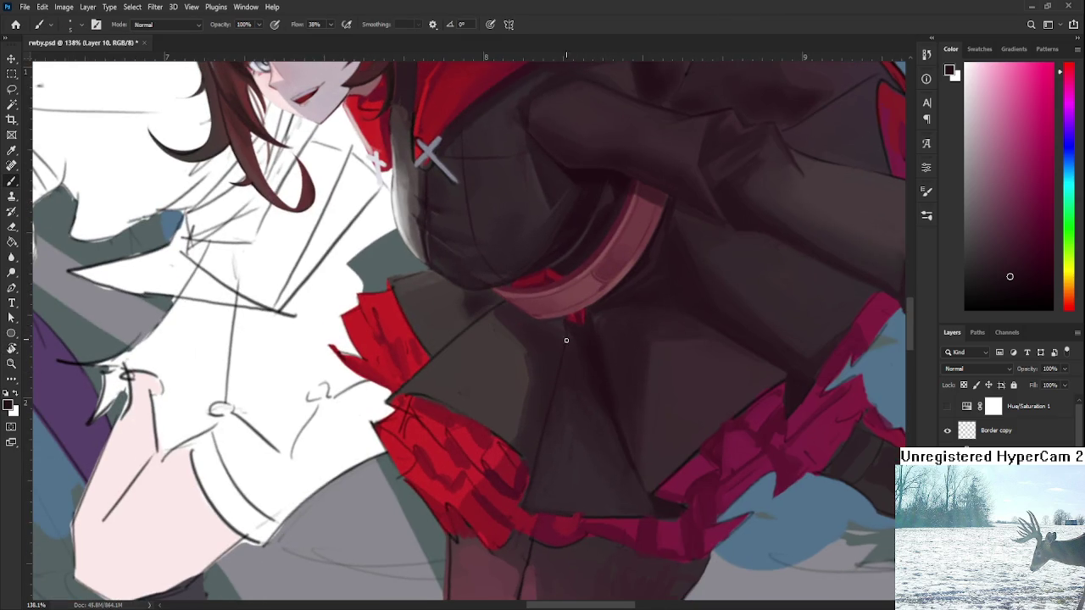
alt+click(541, 483)
drag(562, 373, 548, 417)
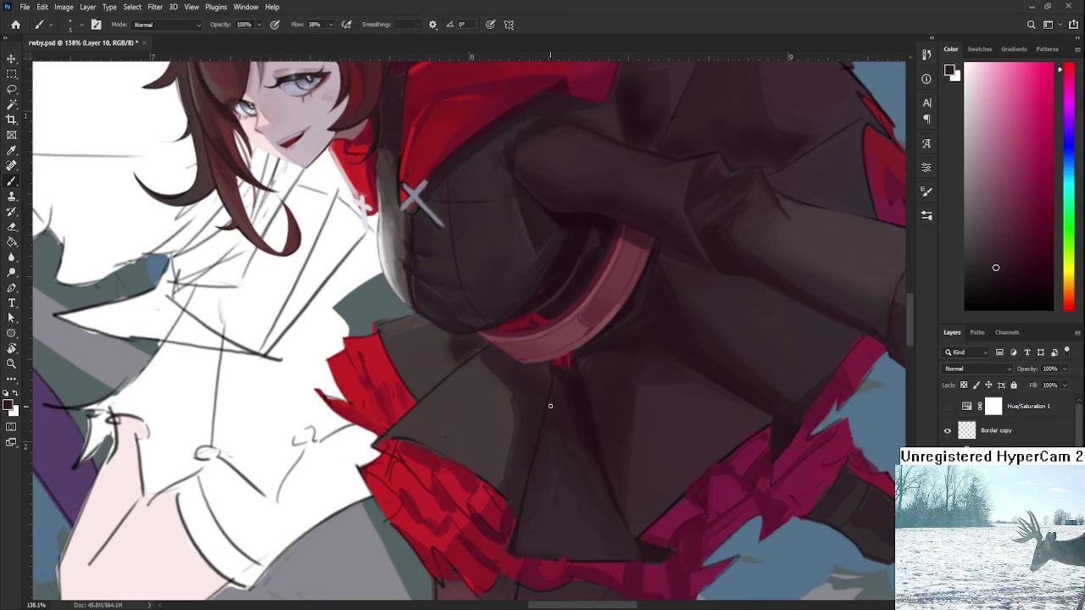
alt+click(557, 383)
alt+click(573, 420)
mouse_move(585, 414)
mouse_down()
mouse_move(601, 436)
mouse_move(484, 400)
mouse_up()
drag(439, 445, 431, 453)
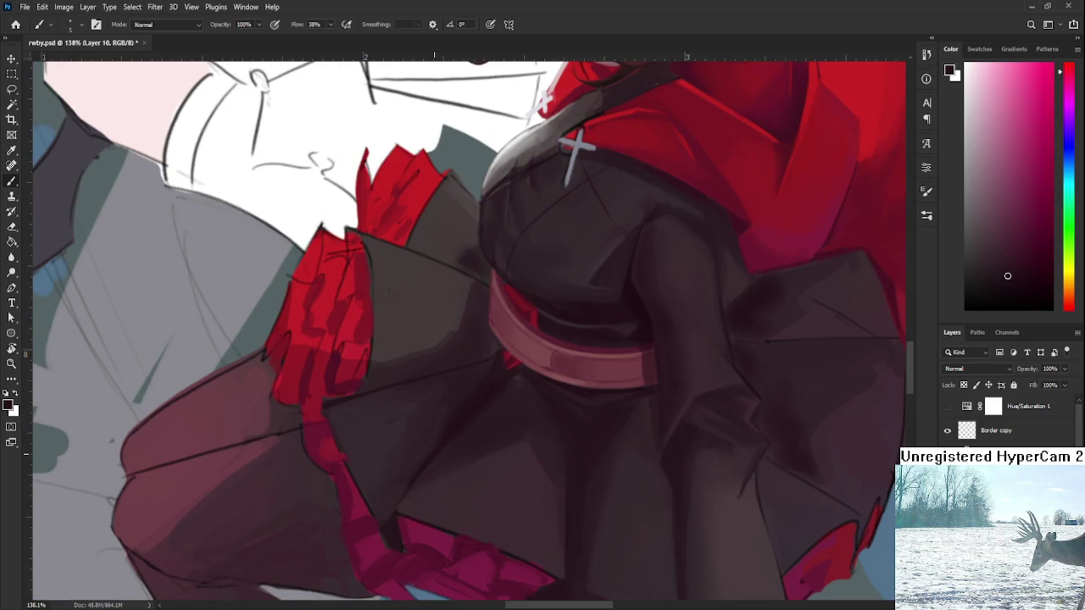
Blend dark and mid skirt tones into the fold beneath the pink belt.
alt+click(525, 378)
alt+click(506, 380)
alt+click(485, 396)
alt+click(471, 388)
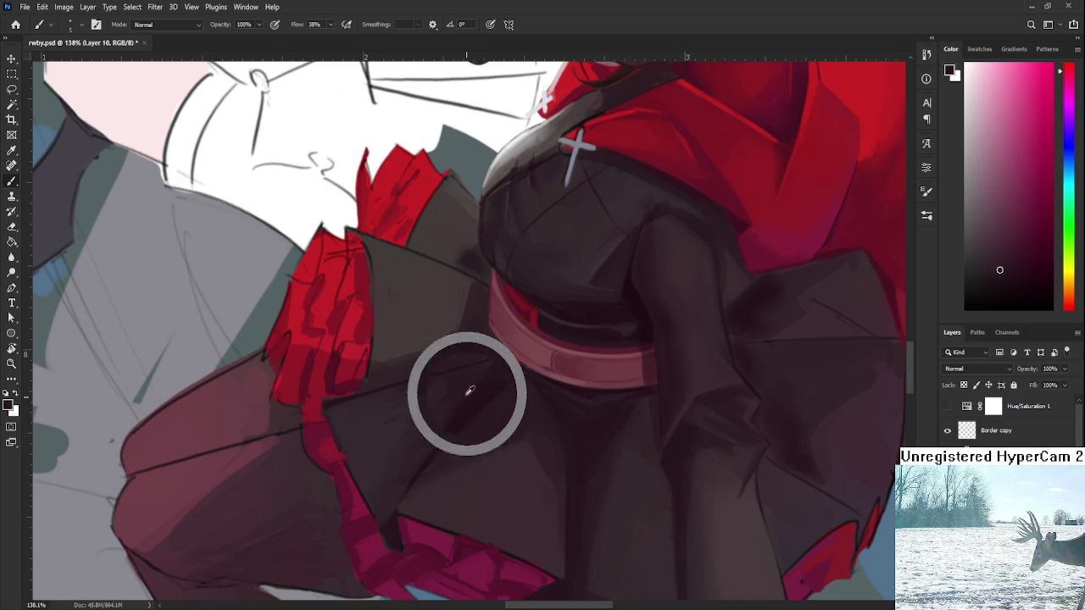
alt+click(428, 413)
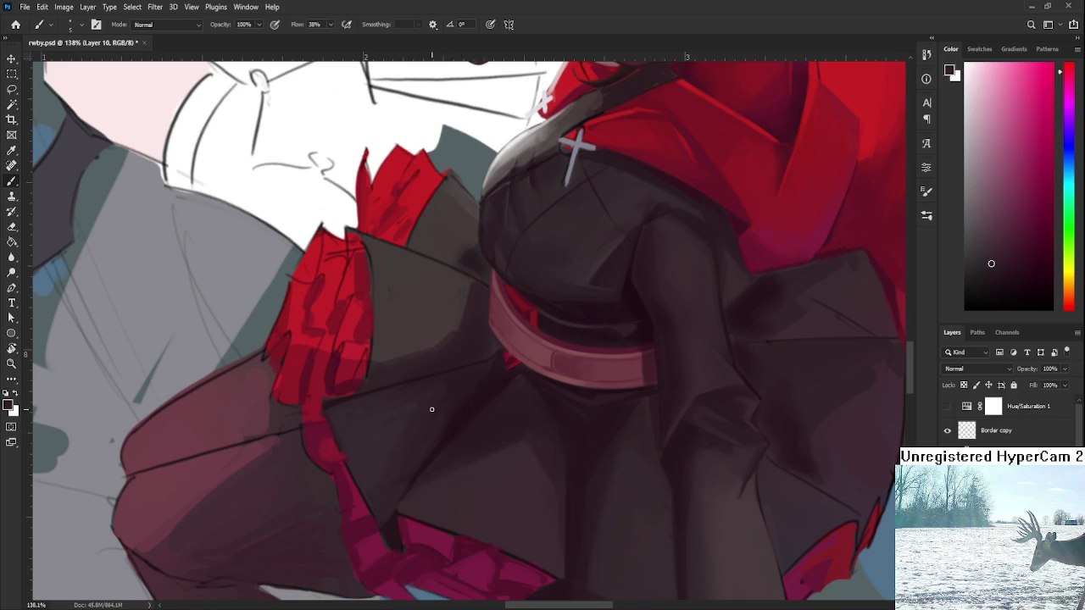
scroll(467, 332, down, 6)
Rotate and zoom the view to review the whole figure.
key(r)
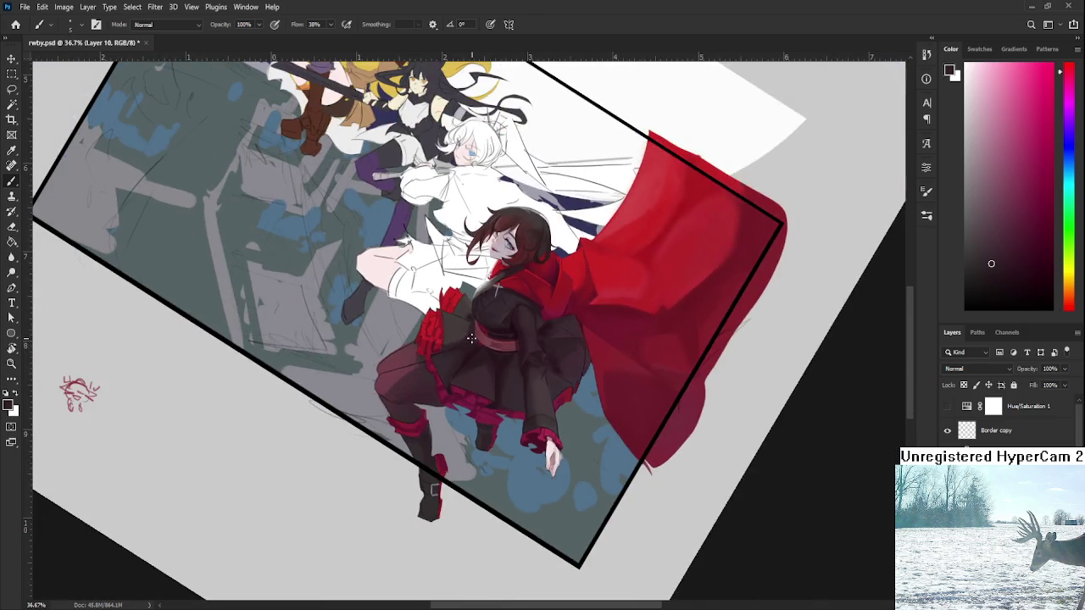
drag(468, 332, 581, 467)
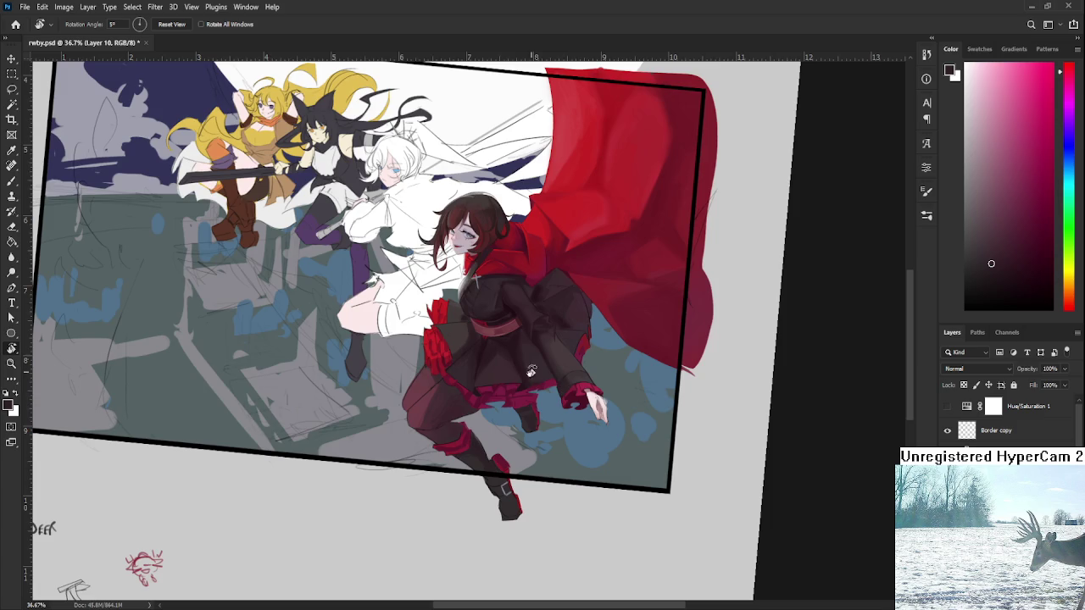
scroll(491, 339, up, 3)
scroll(492, 339, up, 3)
scroll(494, 342, down, 1)
scroll(508, 349, down, 1)
scroll(511, 352, down, 2)
scroll(513, 351, down, 2)
scroll(512, 352, down, 1)
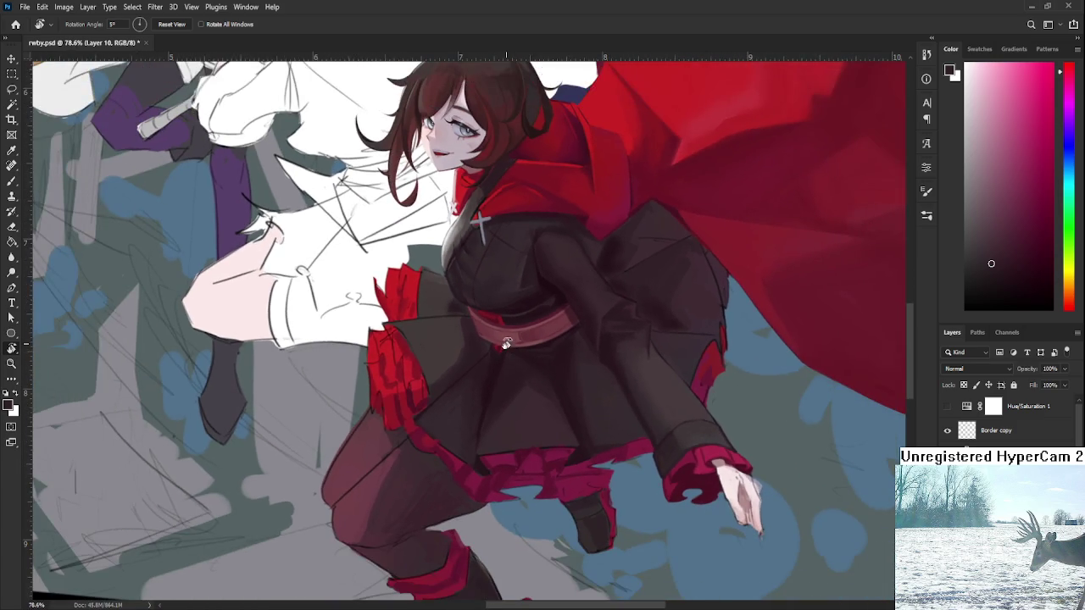
scroll(504, 344, up, 3)
scroll(531, 373, down, 1)
scroll(531, 381, down, 2)
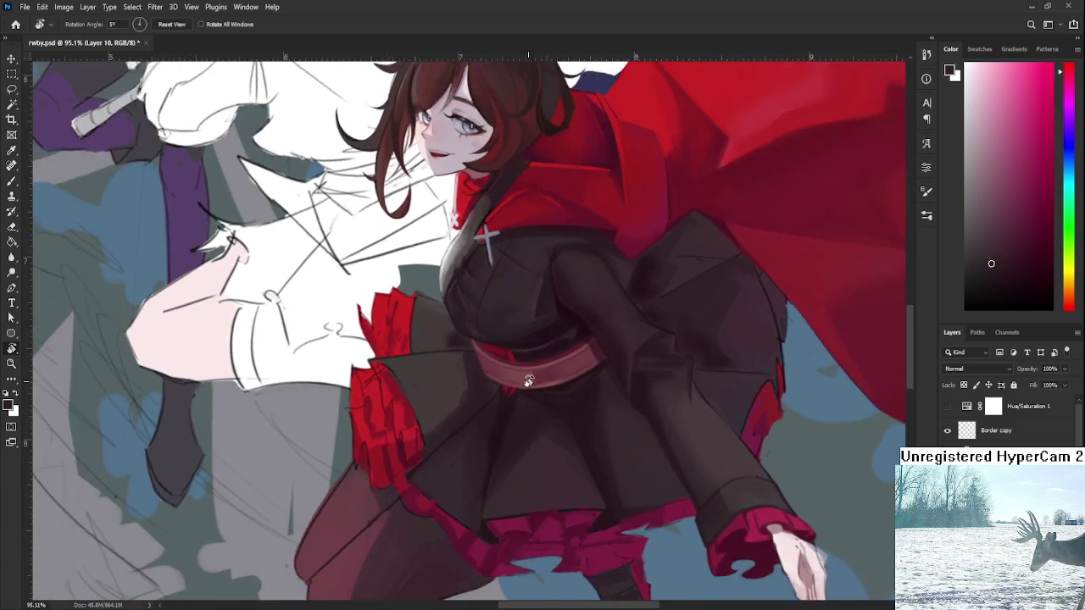
scroll(527, 382, up, 3)
Return to the Brush and shade just under the belt with sampled dark tones.
key(b)
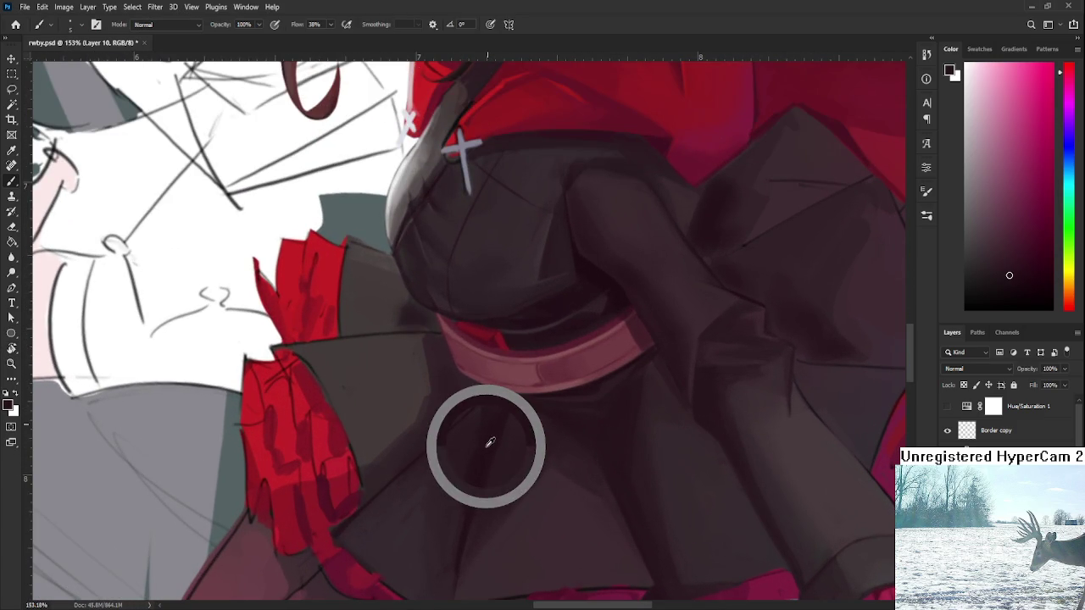
drag(480, 415, 482, 457)
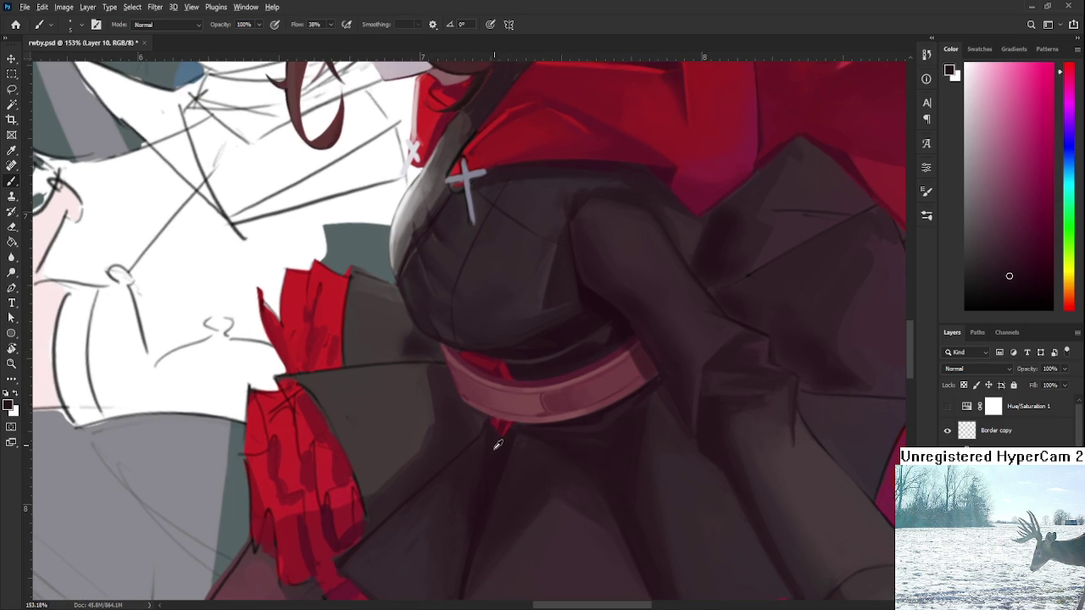
alt+click(454, 386)
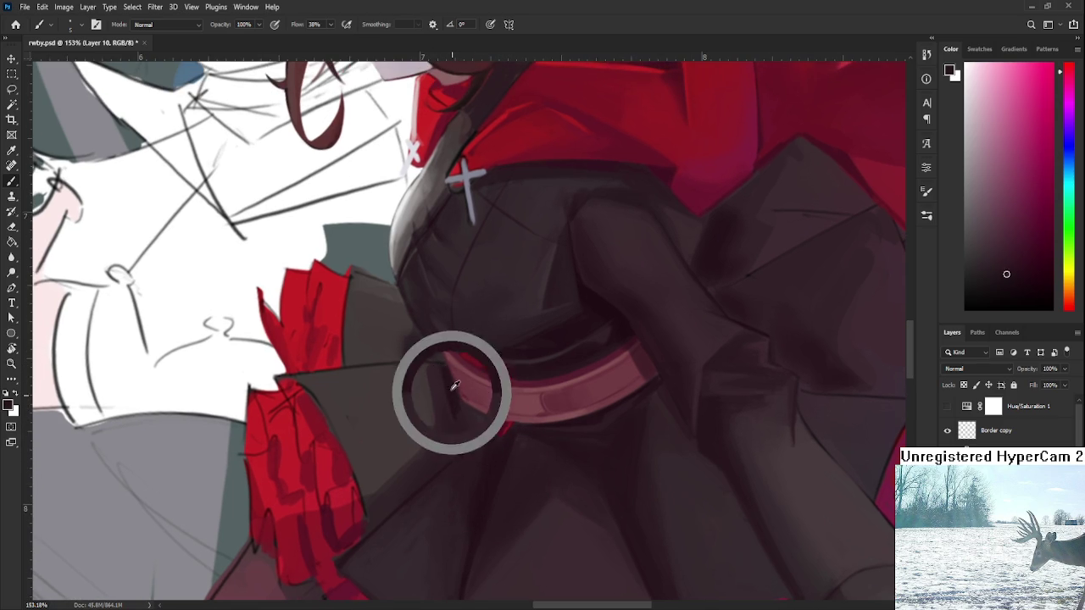
alt+click(469, 438)
alt+click(465, 441)
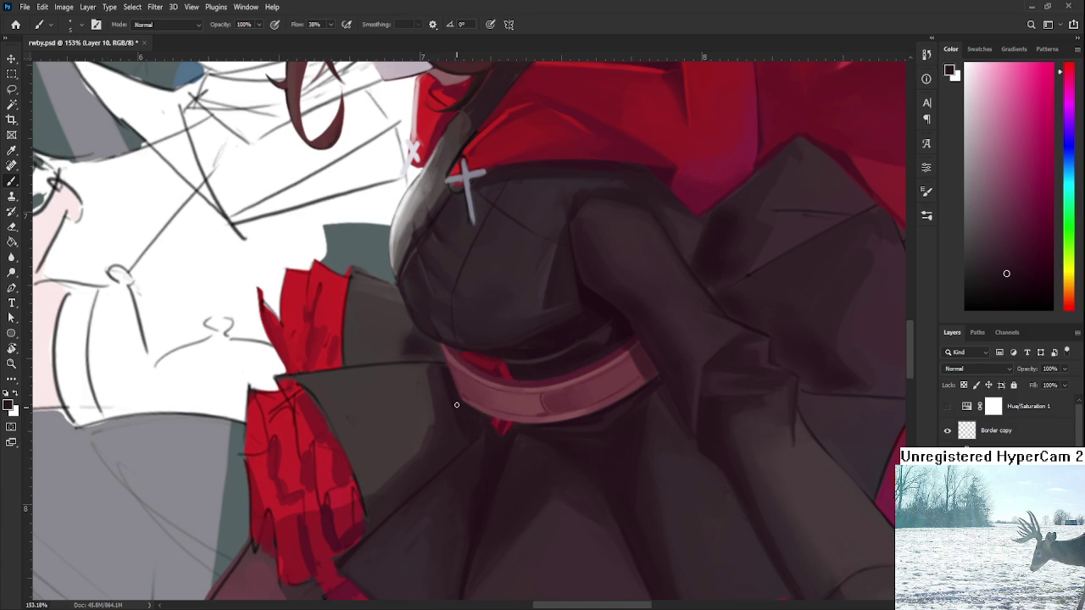
alt+click(452, 415)
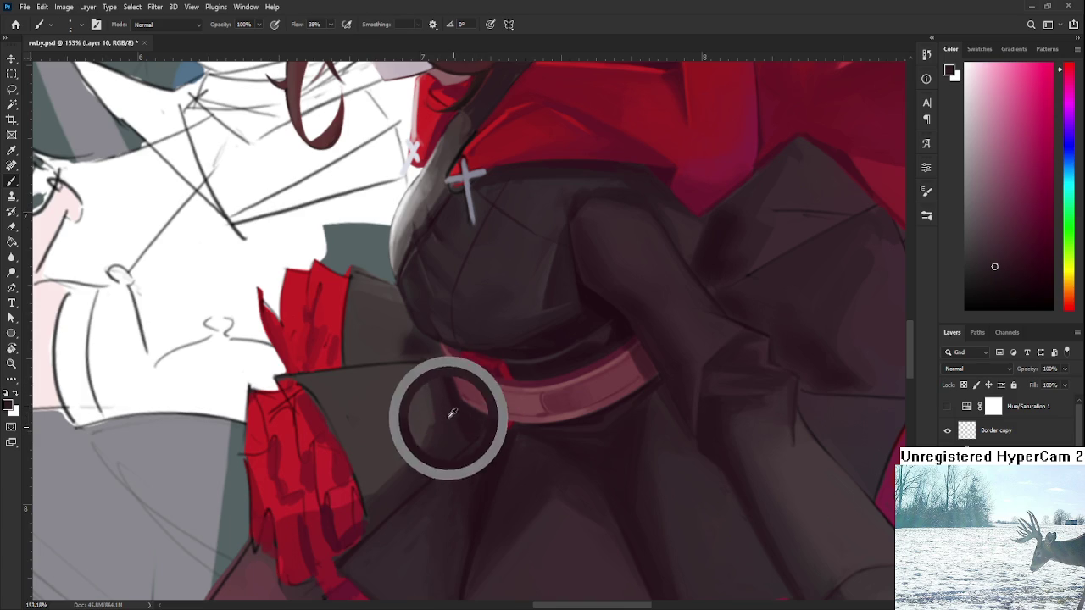
alt+click(461, 419)
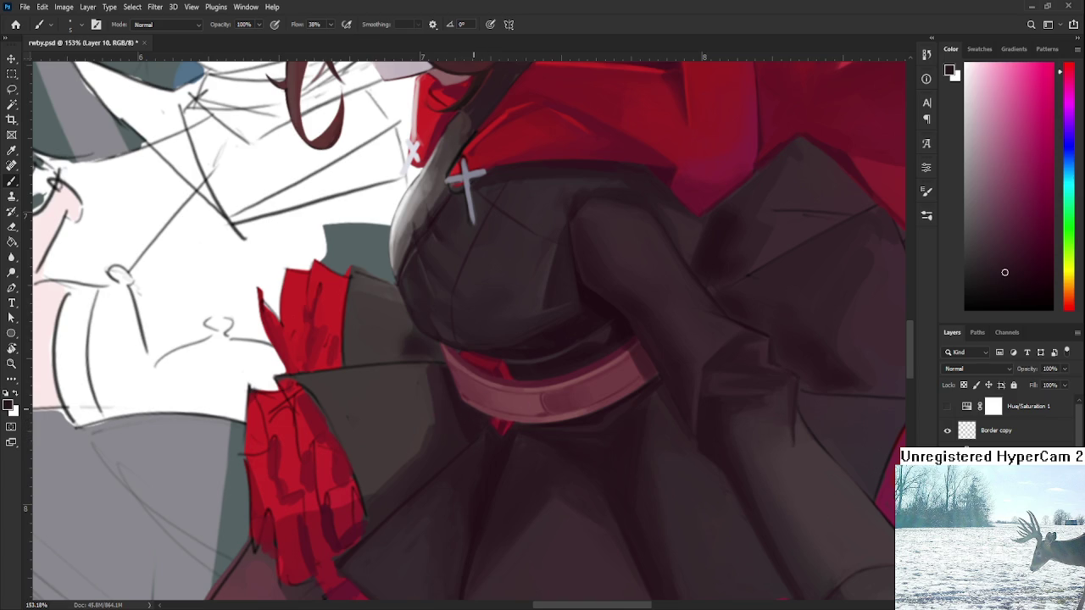
scroll(480, 407, down, 3)
scroll(480, 407, down, 2)
scroll(471, 382, up, 4)
scroll(466, 369, up, 2)
Darken the bodice edge above the belt with deeper, more magenta shadow tones.
alt+click(460, 417)
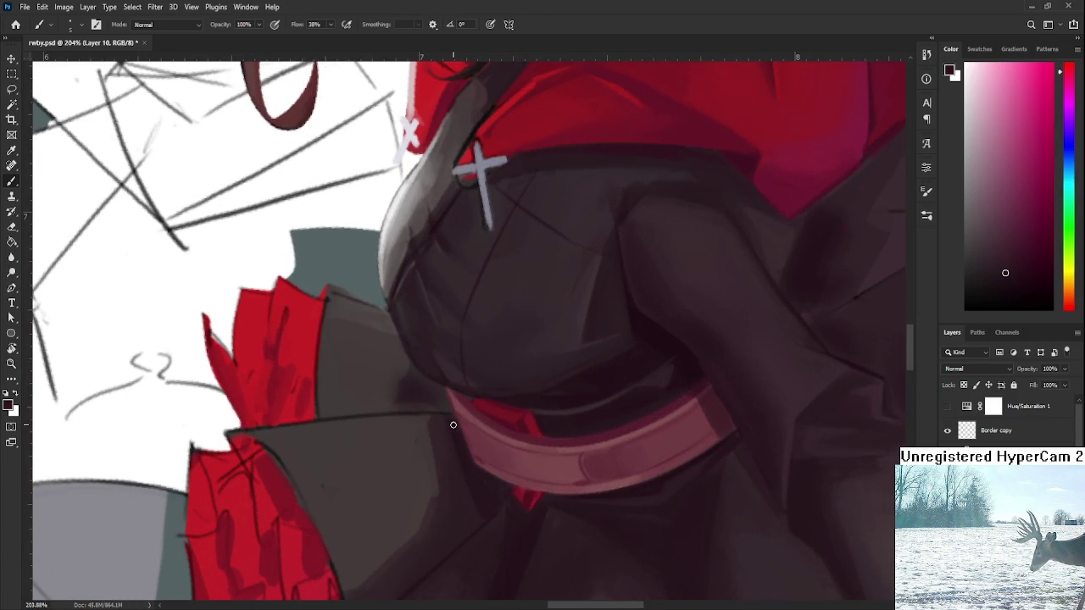
drag(453, 432, 389, 383)
alt+click(410, 373)
alt+click(420, 390)
alt+click(378, 379)
alt+click(431, 406)
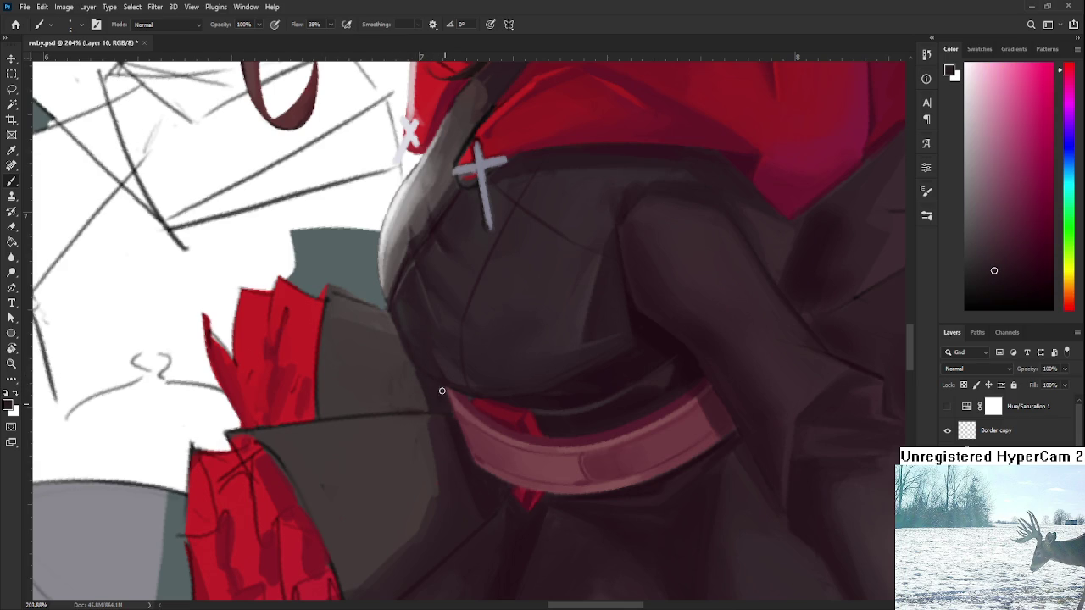
alt+click(411, 386)
alt+click(399, 389)
alt+scroll(444, 388, down, 3)
Rotate the view and paint small dark strokes below the belt tip.
alt+scroll(444, 388, down, 3)
alt+scroll(443, 386, up, 3)
alt+scroll(443, 385, up, 3)
mouse_move(444, 385)
mouse_down()
mouse_move(594, 480)
mouse_move(565, 314)
mouse_move(499, 435)
mouse_up()
scroll(508, 421, up, 2)
alt+click(493, 411)
mouse_move(520, 376)
mouse_down()
mouse_move(505, 390)
mouse_move(540, 361)
mouse_up()
alt+click(554, 376)
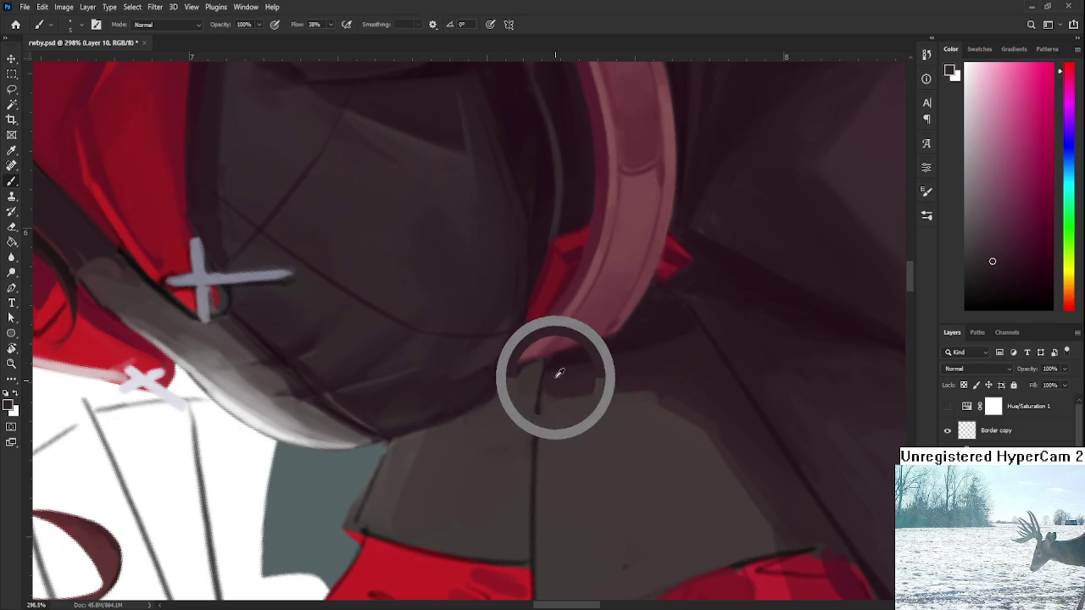
alt+click(553, 366)
drag(552, 366, 543, 388)
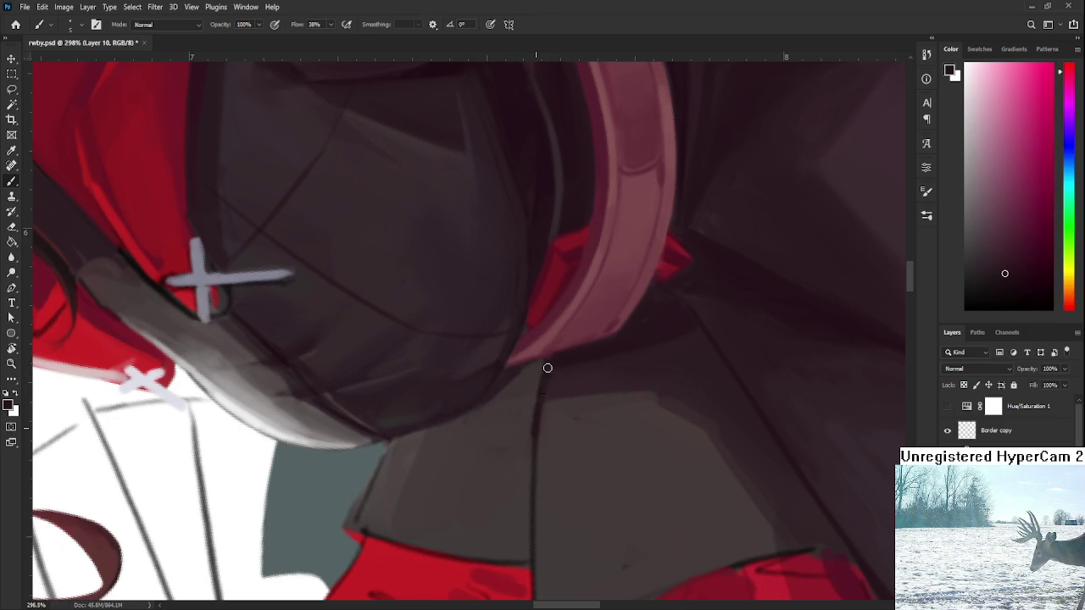
alt+click(530, 411)
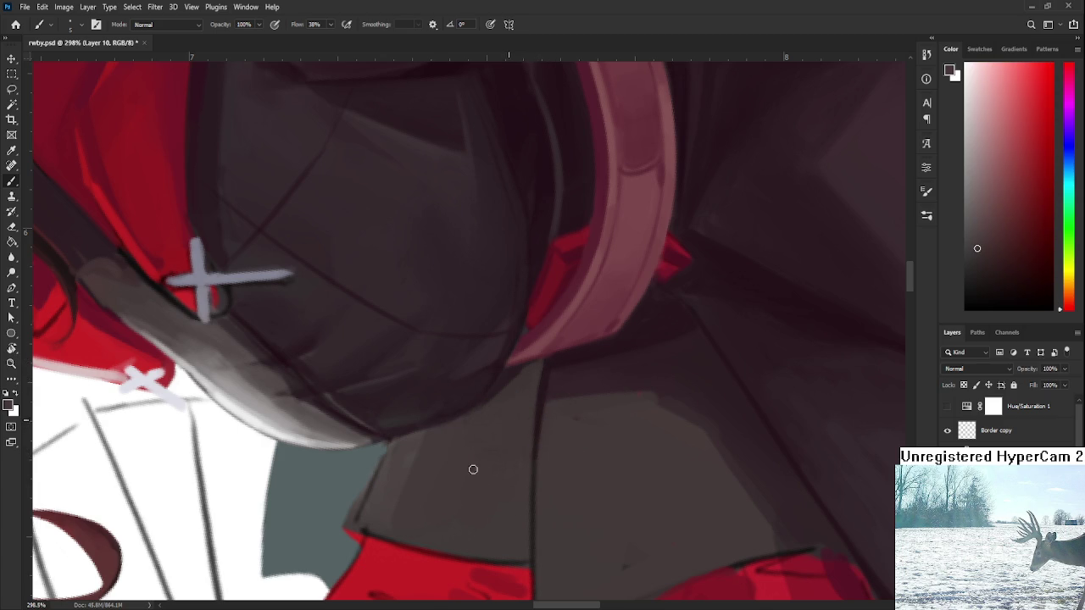
Rotate the view back toward upright and zoom to check the whole figure.
key(r)
drag(579, 369, 544, 474)
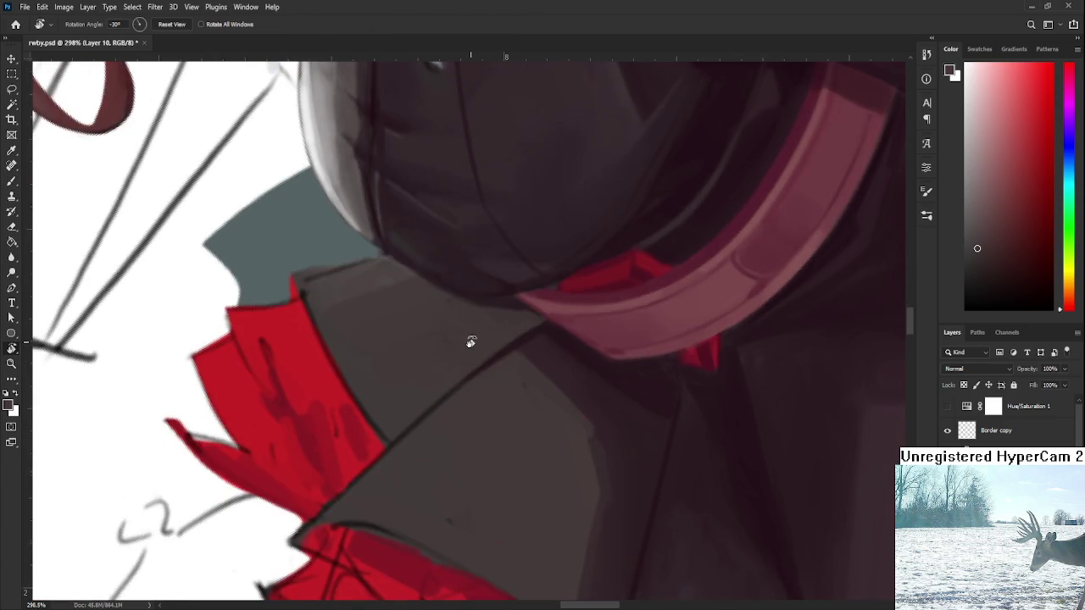
scroll(471, 342, down, 3)
drag(472, 339, 484, 339)
scroll(484, 339, down, 2)
scroll(562, 426, up, 1)
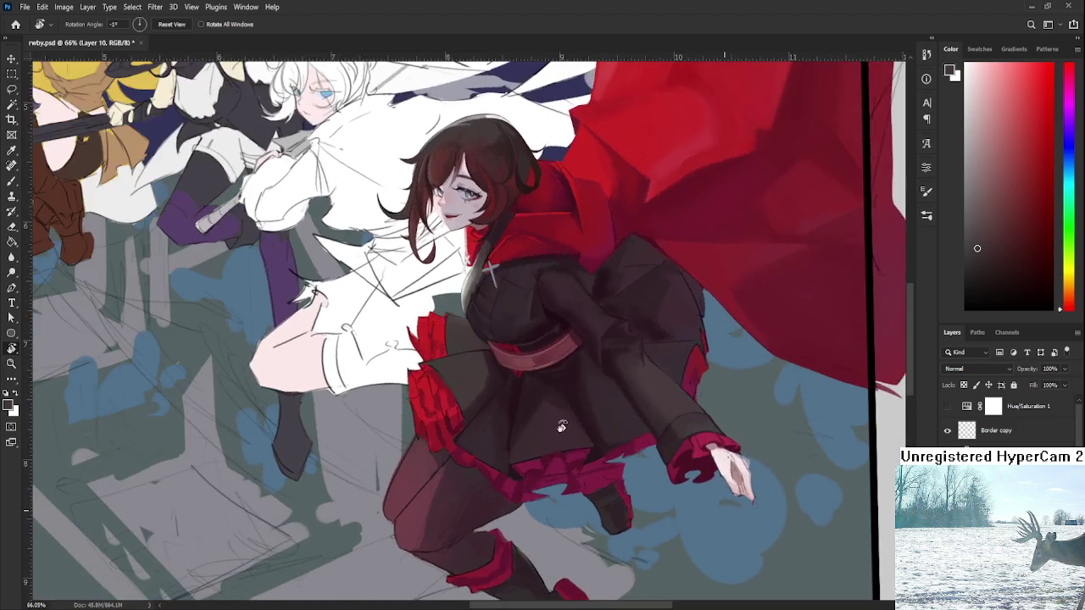
scroll(562, 426, up, 3)
scroll(477, 356, up, 2)
Deepen the shadow under the belt with resampled dark tones, then level the view.
key(b)
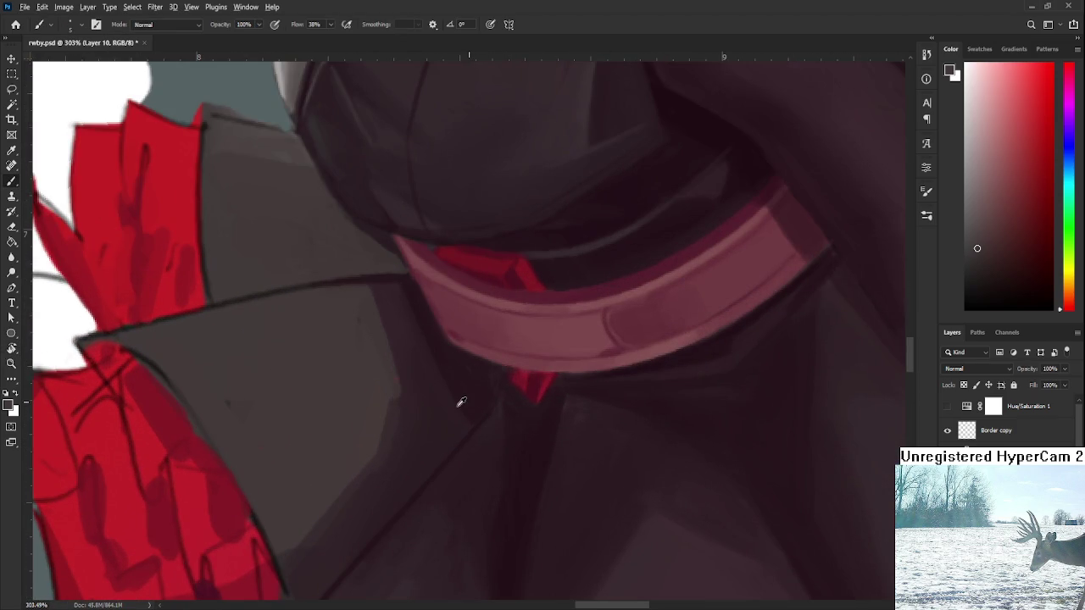
alt+click(471, 420)
alt+click(492, 383)
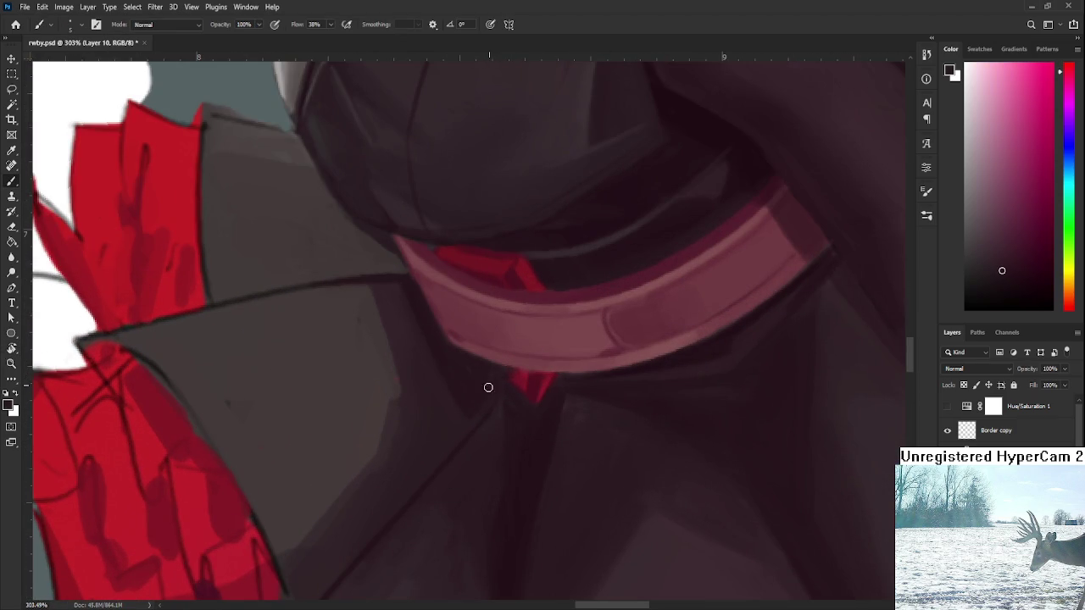
alt+click(451, 414)
key(r)
key(ctrl+0)
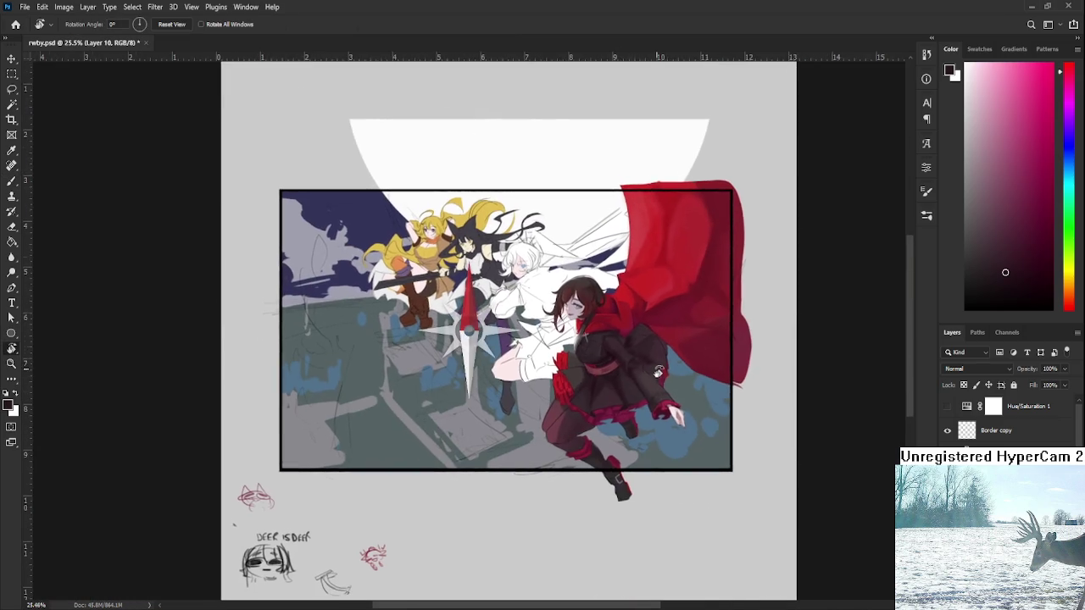
Enlarge the brush slightly and sample light and dark coat shades around the belt.
scroll(603, 363, up, 5)
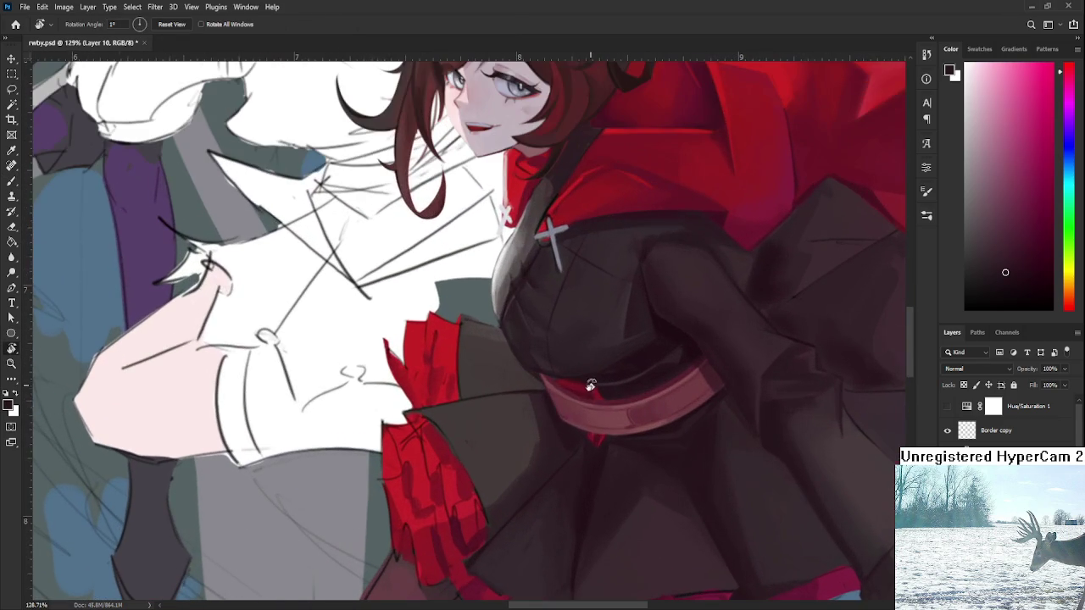
key(b)
alt+click(552, 437)
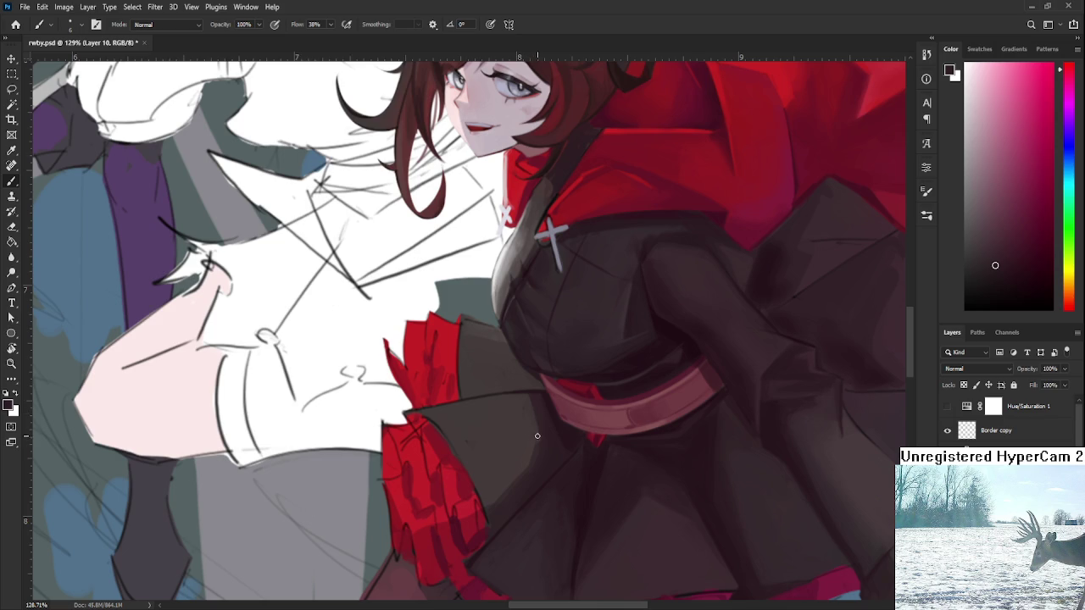
key(bracketright)
alt+click(521, 411)
alt+click(530, 405)
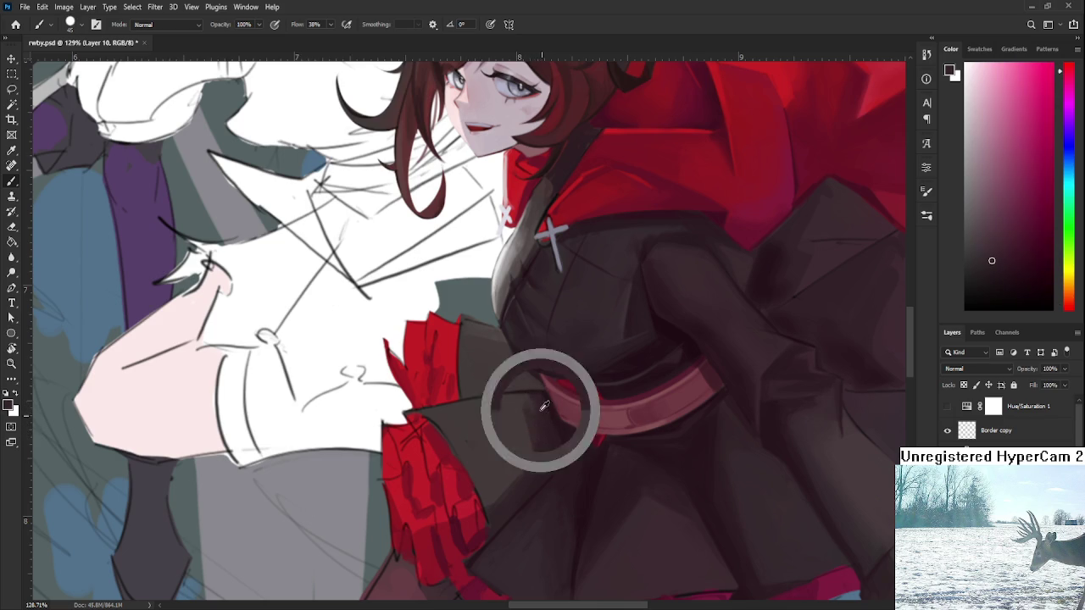
alt+click(539, 421)
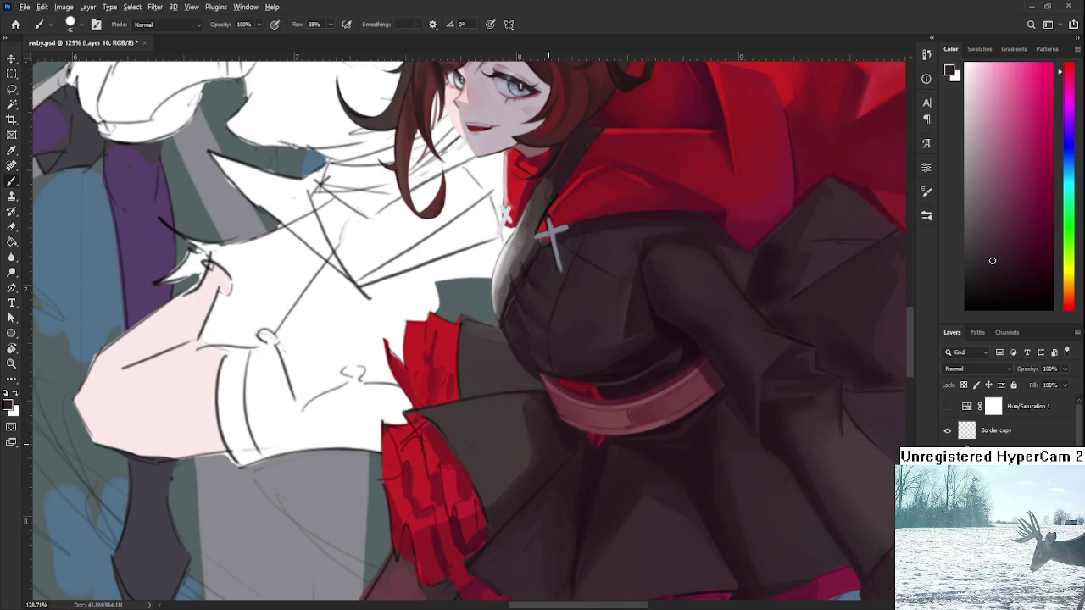
alt+click(512, 439)
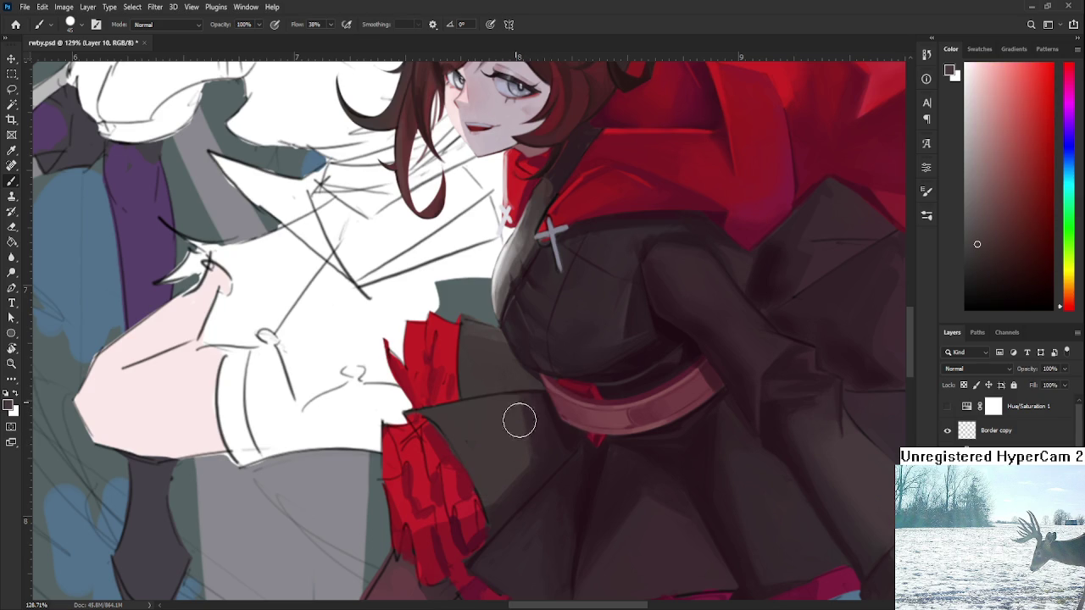
alt+click(535, 410)
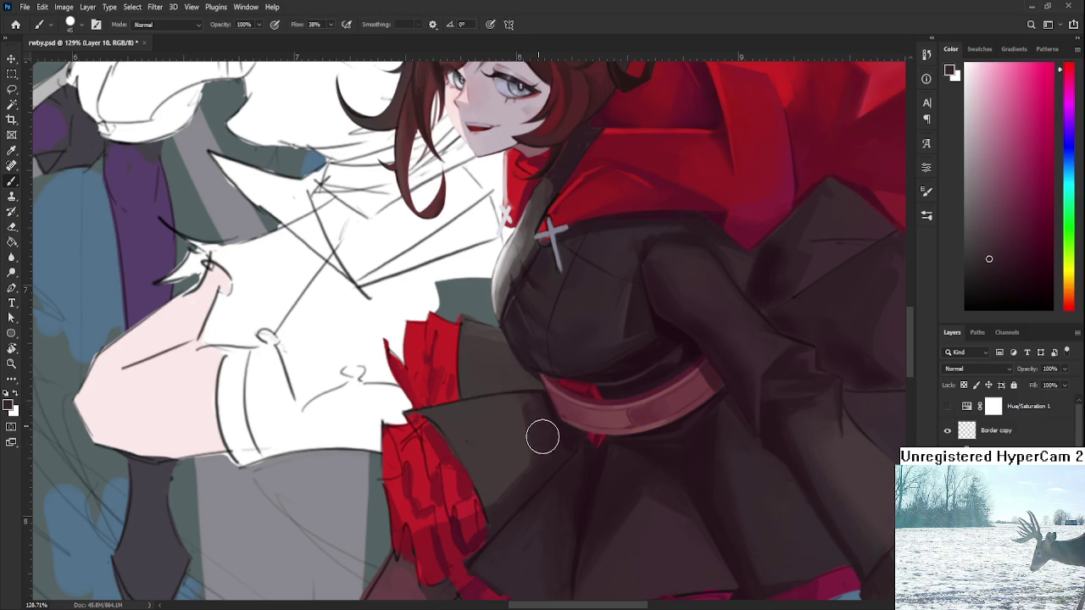
Pan and zoom across the illustration to bring Ruby's shoulder and cape into view.
scroll(529, 420, down, 5)
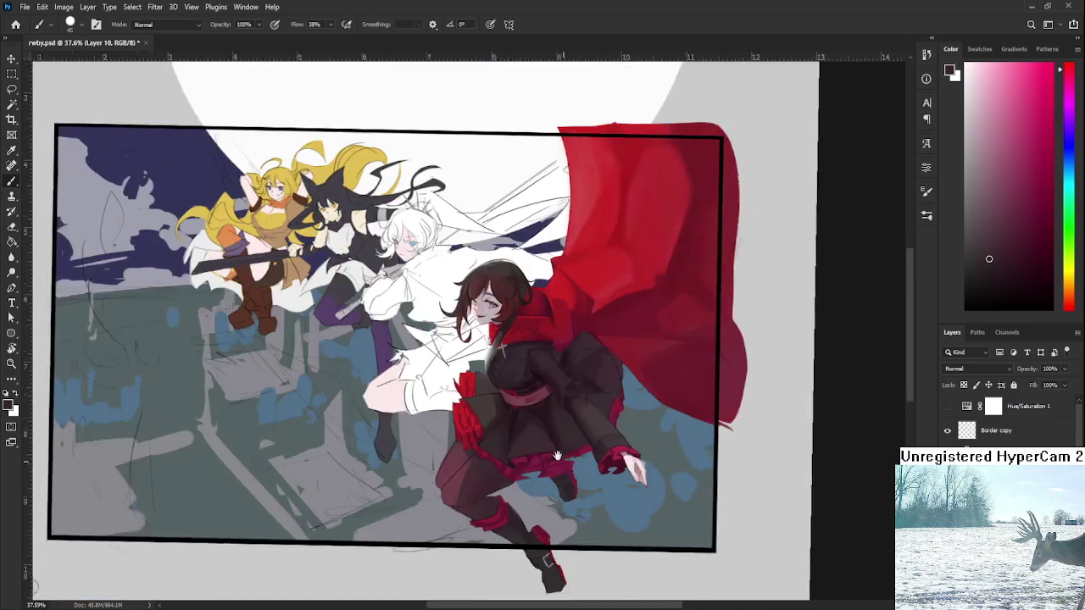
mouse_move(559, 407)
mouse_down()
mouse_move(517, 378)
mouse_move(501, 429)
mouse_move(508, 466)
mouse_up()
scroll(515, 378, up, 1)
scroll(508, 377, up, 2)
scroll(500, 376, up, 2)
scroll(509, 468, down, 2)
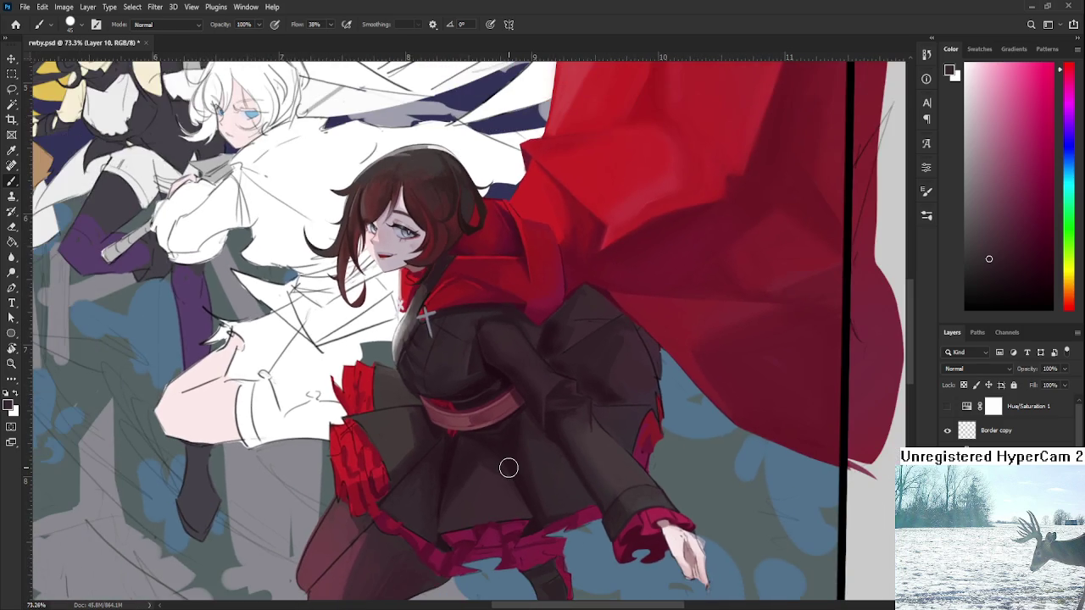
scroll(509, 468, down, 1)
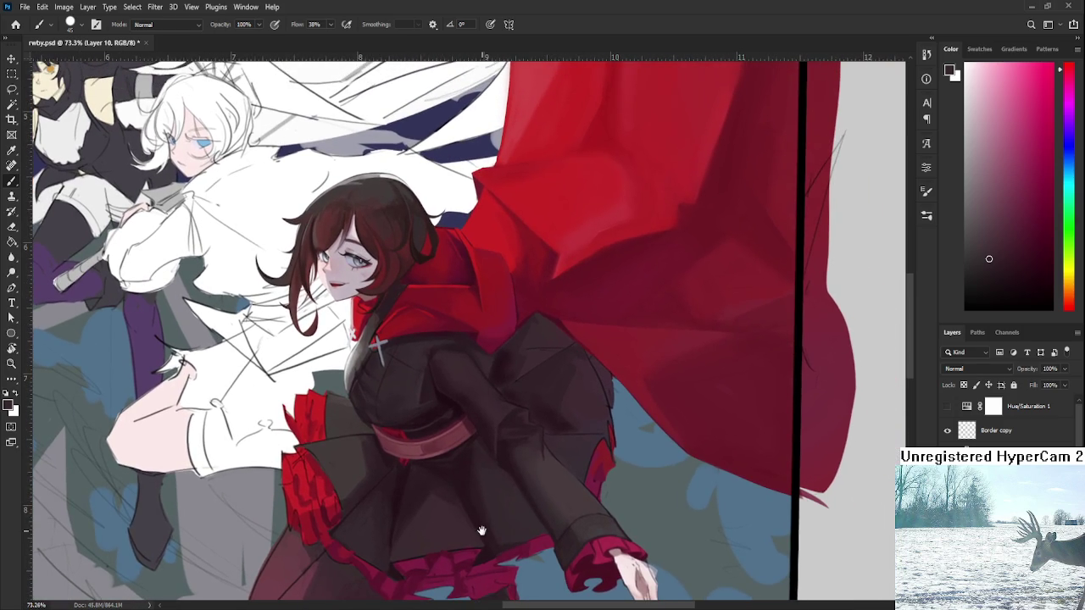
scroll(505, 472, up, 1)
scroll(504, 472, up, 3)
scroll(535, 406, up, 2)
scroll(531, 472, up, 1)
drag(531, 472, 574, 404)
key(r)
scroll(559, 448, up, 2)
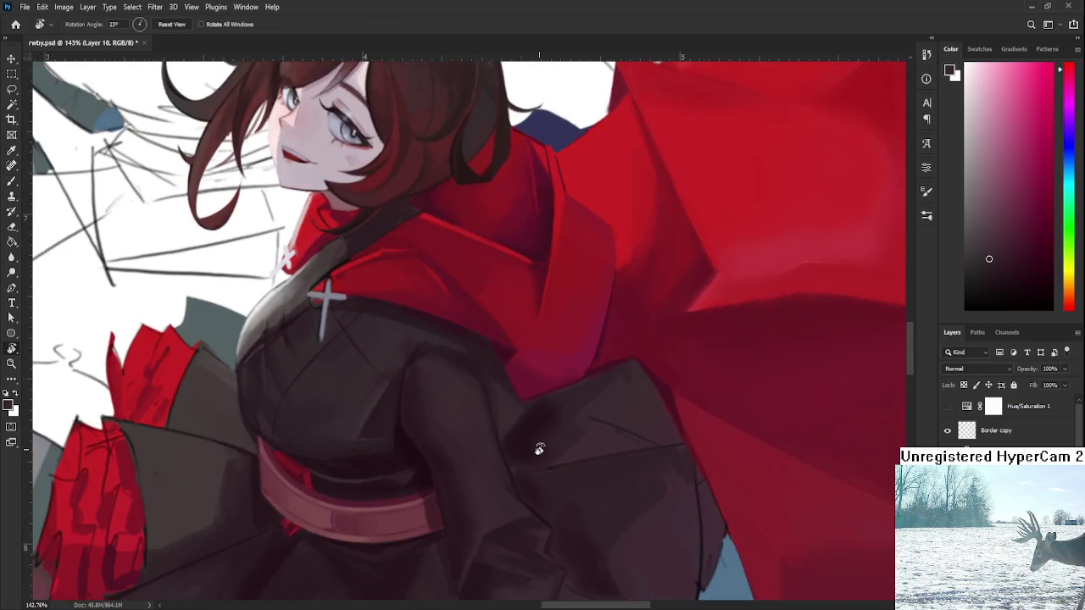
Paint a thin dark fold line on the puffed sleeve with a much smaller brush.
key(b)
alt+click(525, 435)
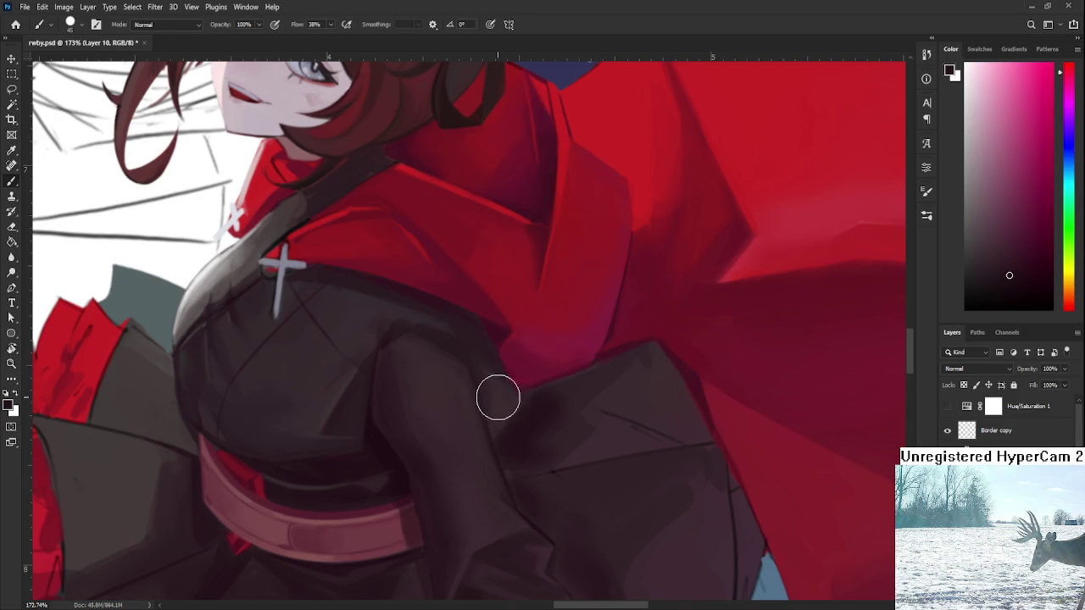
key(bracketleft)
key(bracketleft)
key(bracketleft)
drag(471, 315, 470, 366)
key(r)
mouse_move(479, 416)
mouse_down()
mouse_move(526, 399)
mouse_move(557, 350)
mouse_move(529, 367)
mouse_move(548, 381)
mouse_move(552, 370)
mouse_up()
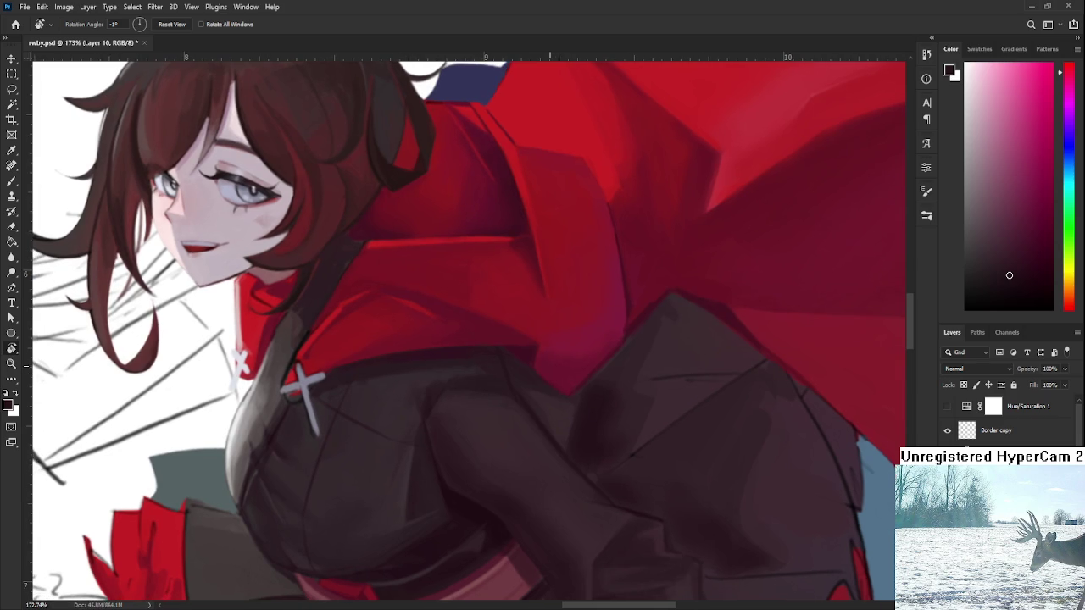
scroll(551, 371, down, 3)
Sample a darker red from the cape and zoom around the shoulder to review.
key(b)
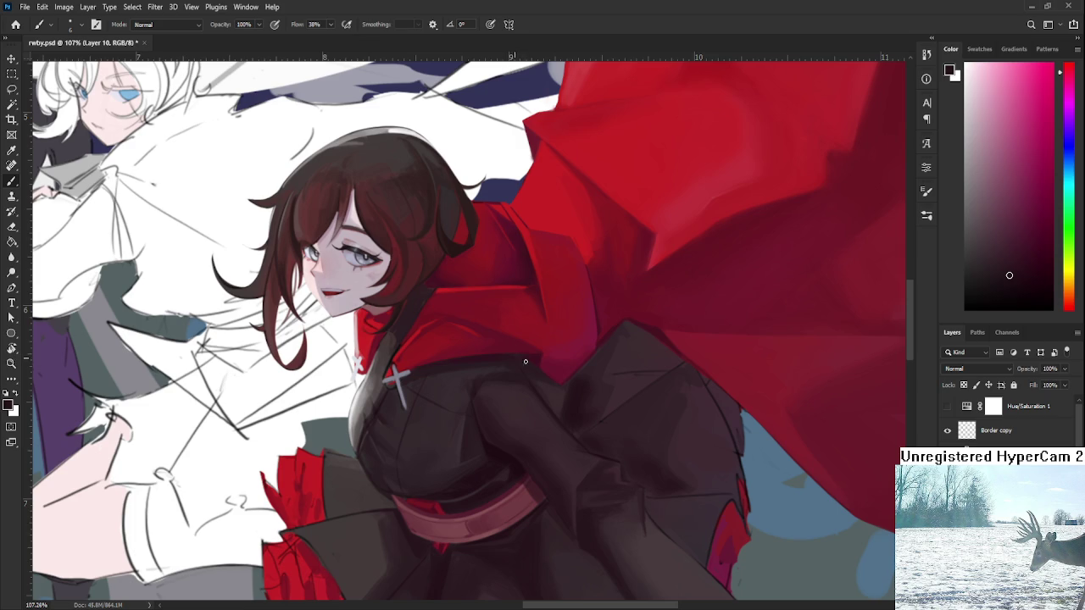
alt+click(559, 364)
scroll(609, 342, down, 5)
scroll(608, 343, up, 4)
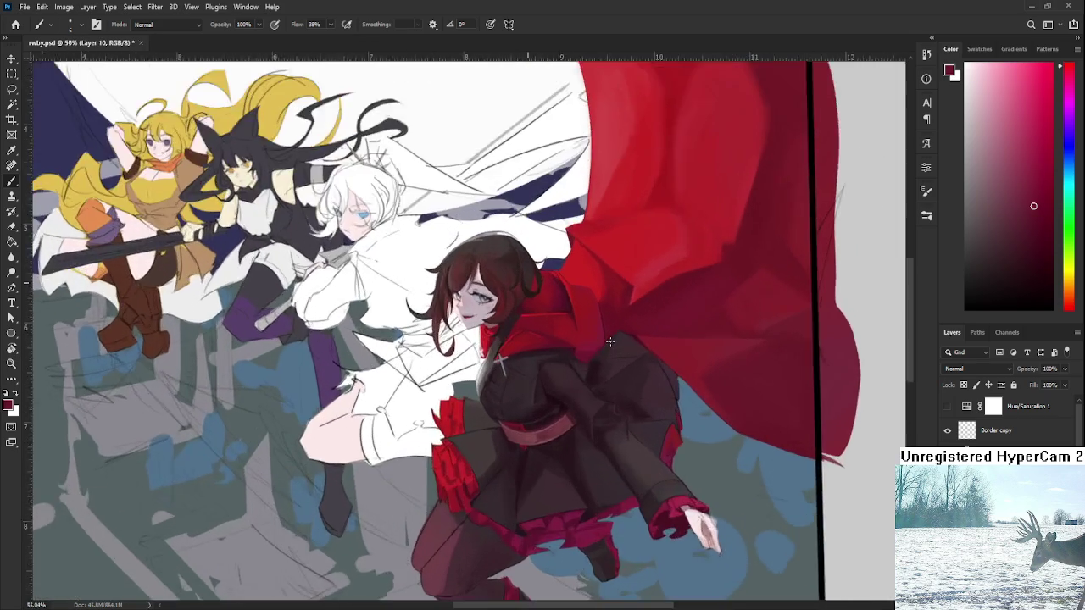
scroll(607, 342, up, 3)
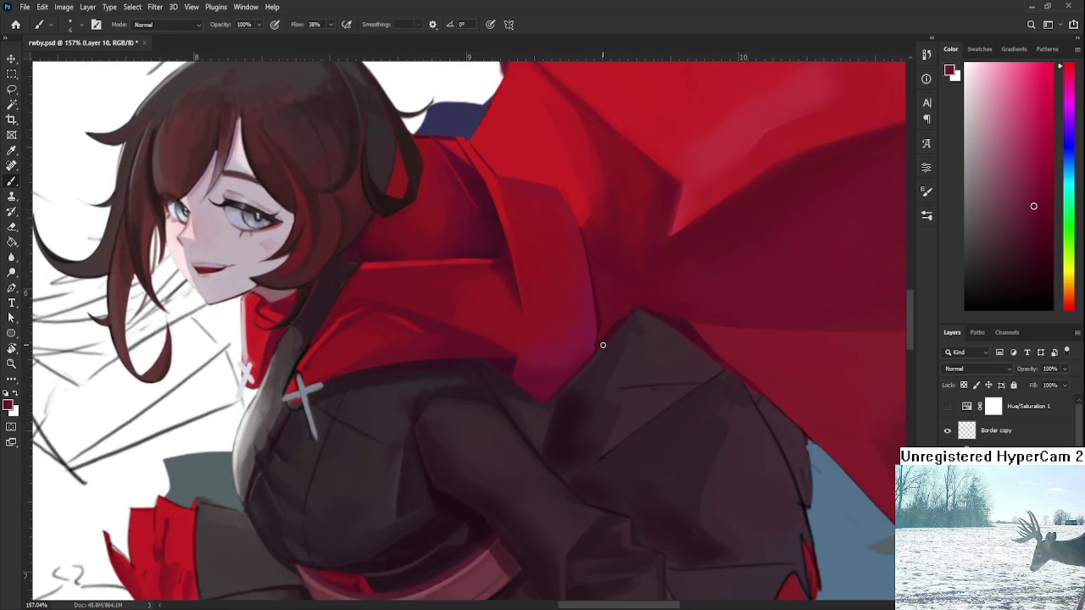
scroll(602, 345, down, 1)
scroll(602, 345, down, 2)
scroll(602, 345, down, 2)
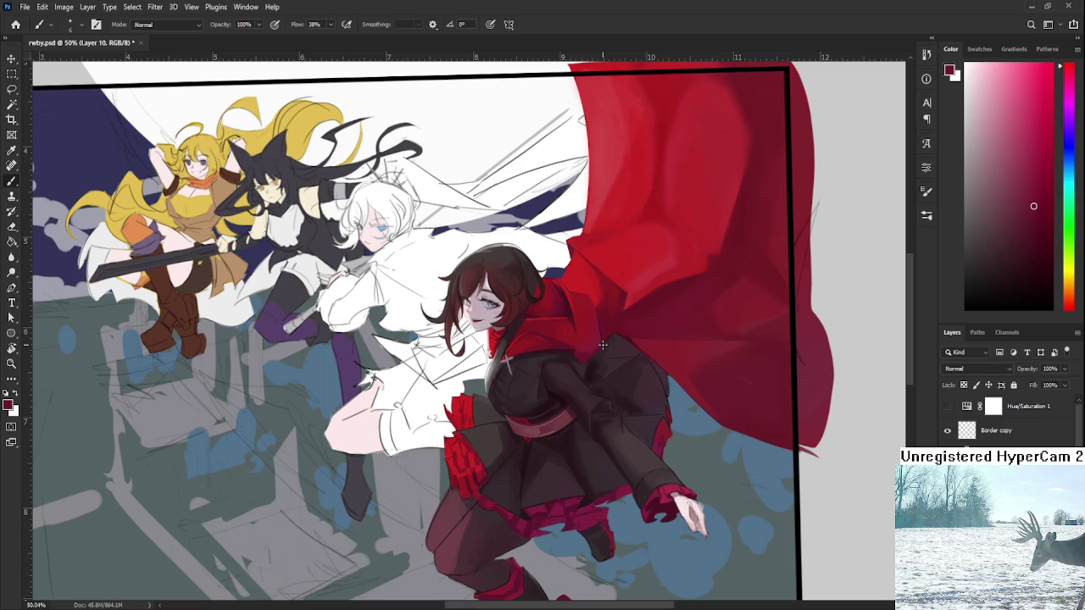
scroll(603, 345, up, 3)
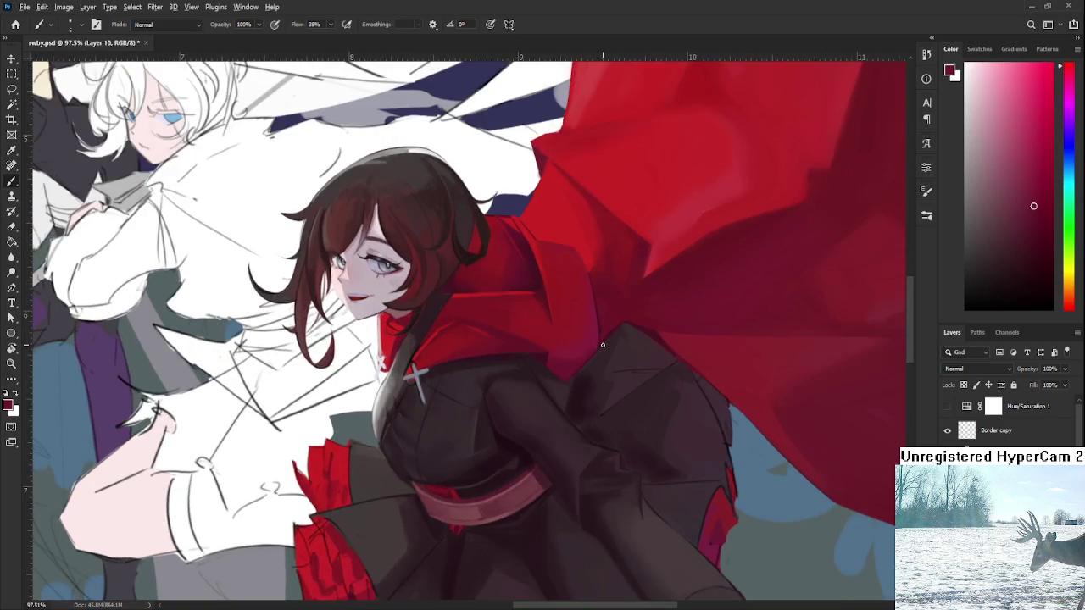
Sample a colour from the red cape and adjust the zoom around the sleeve.
alt+click(522, 266)
scroll(416, 373, down, 2)
scroll(575, 374, down, 3)
scroll(598, 390, up, 3)
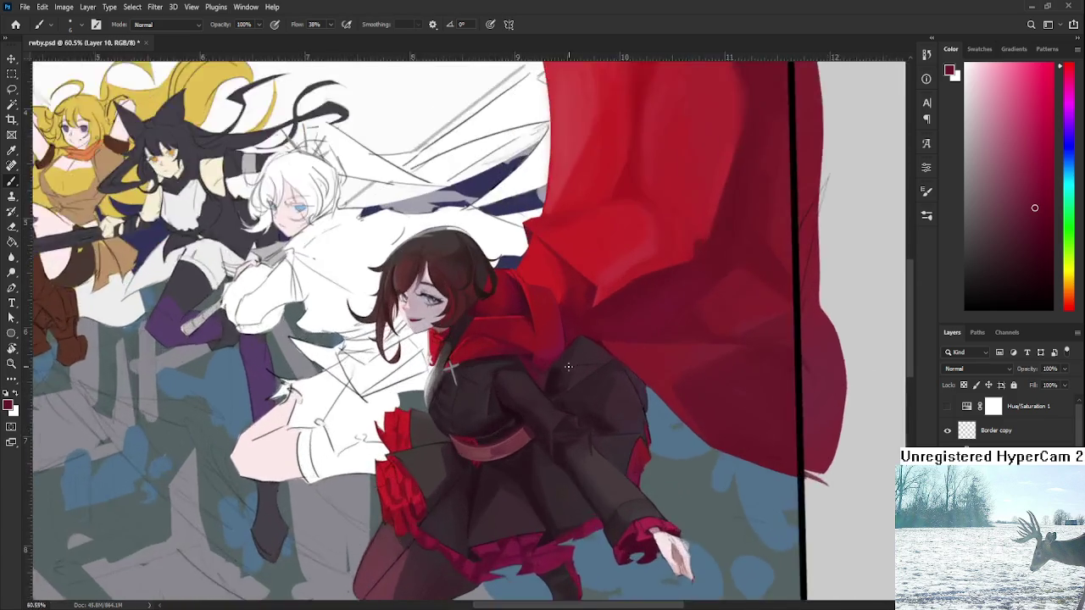
scroll(559, 373, up, 2)
scroll(543, 359, up, 1)
Erase a V-shaped gap in the dark sleeve, widening it slightly to the left.
key(e)
scroll(509, 408, down, 1)
mouse_move(486, 404)
mouse_down()
mouse_move(501, 428)
mouse_move(505, 407)
mouse_move(476, 387)
mouse_move(464, 350)
mouse_move(488, 382)
mouse_up()
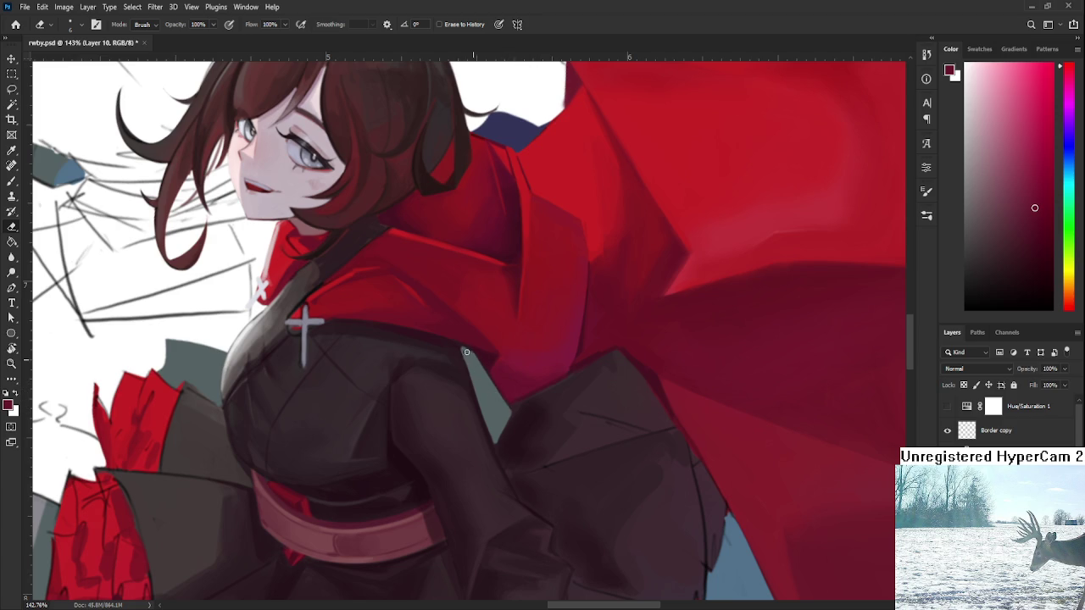
drag(474, 350, 462, 353)
Return to the brush, sample a darker coat tone, and tilt the canvas view slightly.
key(b)
alt+click(515, 416)
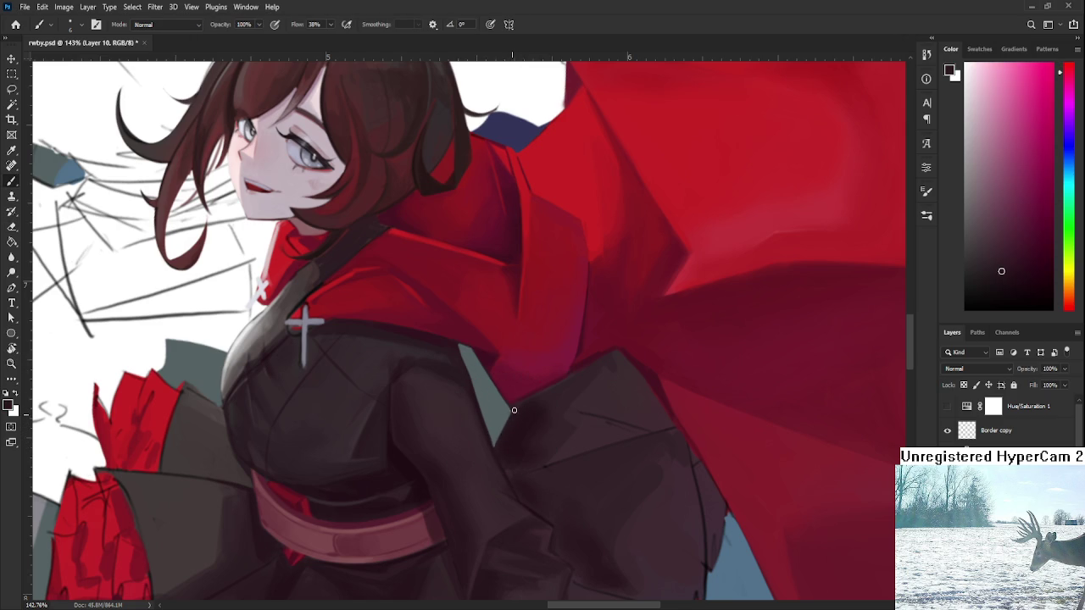
key(r)
drag(514, 410, 521, 420)
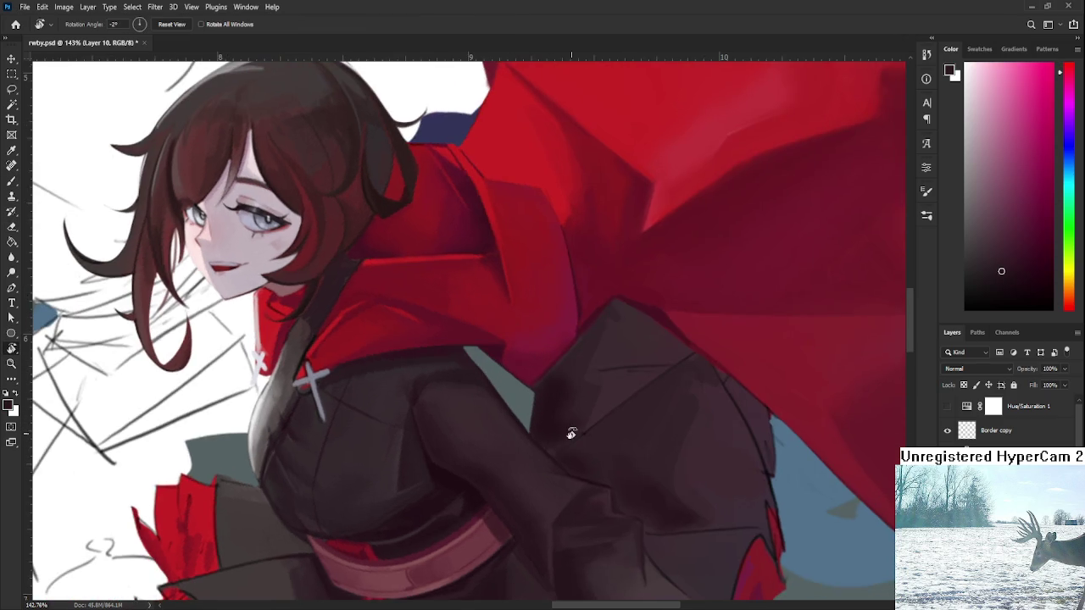
Level the canvas rotation and brush a dark stroke along the sleeve edge beside the grey gap.
scroll(593, 464, down, 5)
scroll(632, 466, down, 3)
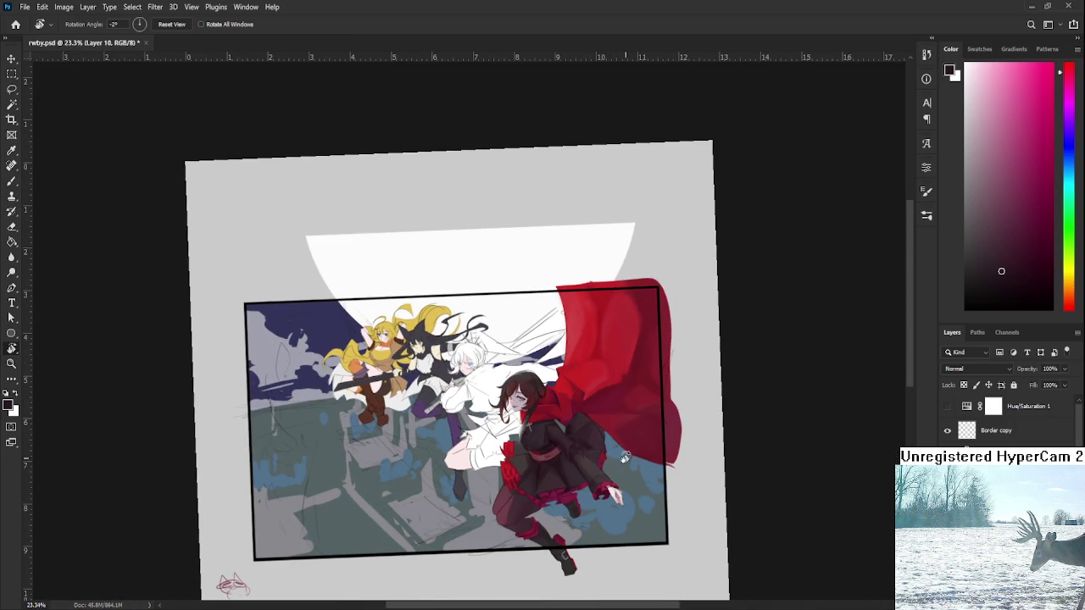
scroll(631, 466, up, 1)
scroll(610, 450, up, 3)
scroll(584, 432, up, 3)
scroll(570, 427, up, 2)
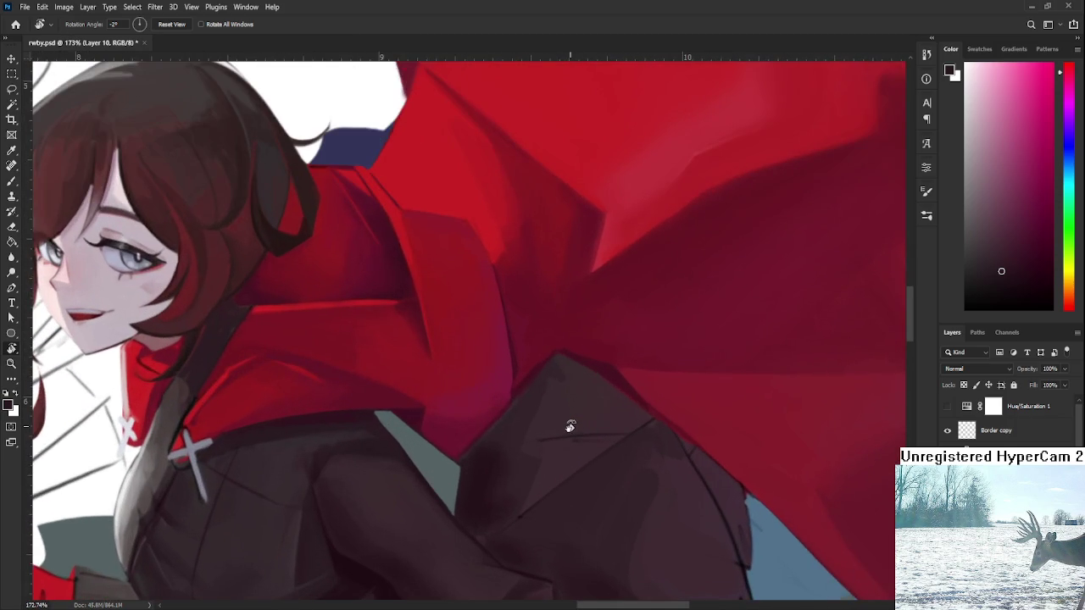
key(Escape)
key(b)
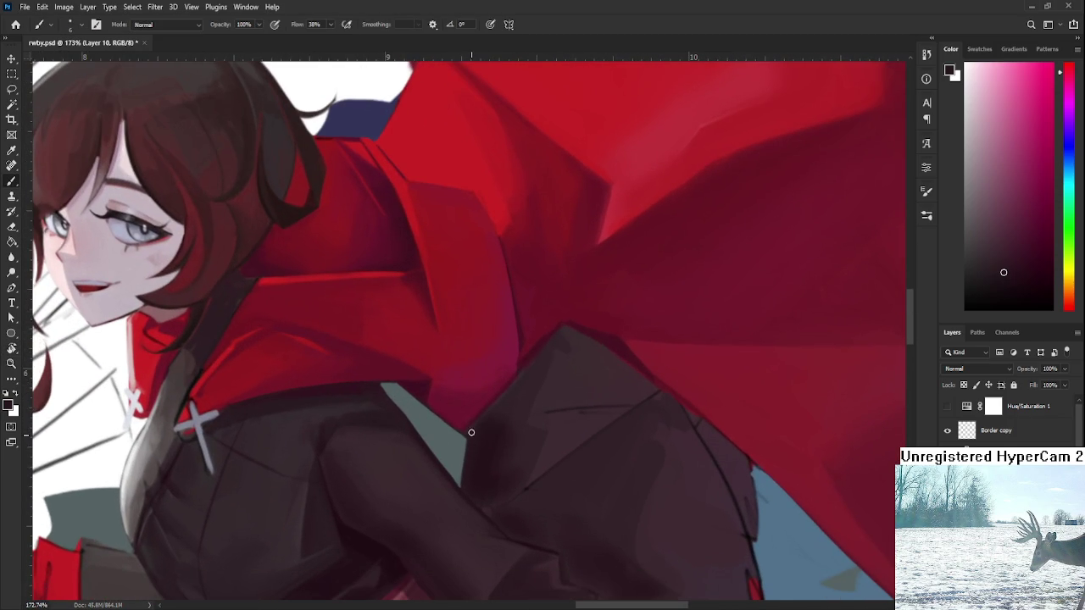
drag(463, 465, 471, 436)
Sample a range of dark sleeve tones and darker and brighter cape reds.
alt+click(509, 389)
alt+click(511, 401)
alt+click(537, 361)
alt+click(542, 331)
alt+click(545, 351)
alt+click(511, 403)
alt+click(519, 389)
alt+click(553, 356)
Zoom out and sample another colour from the coat.
scroll(597, 364, down, 1)
scroll(597, 365, down, 1)
scroll(597, 364, down, 1)
scroll(597, 365, down, 1)
alt+click(585, 369)
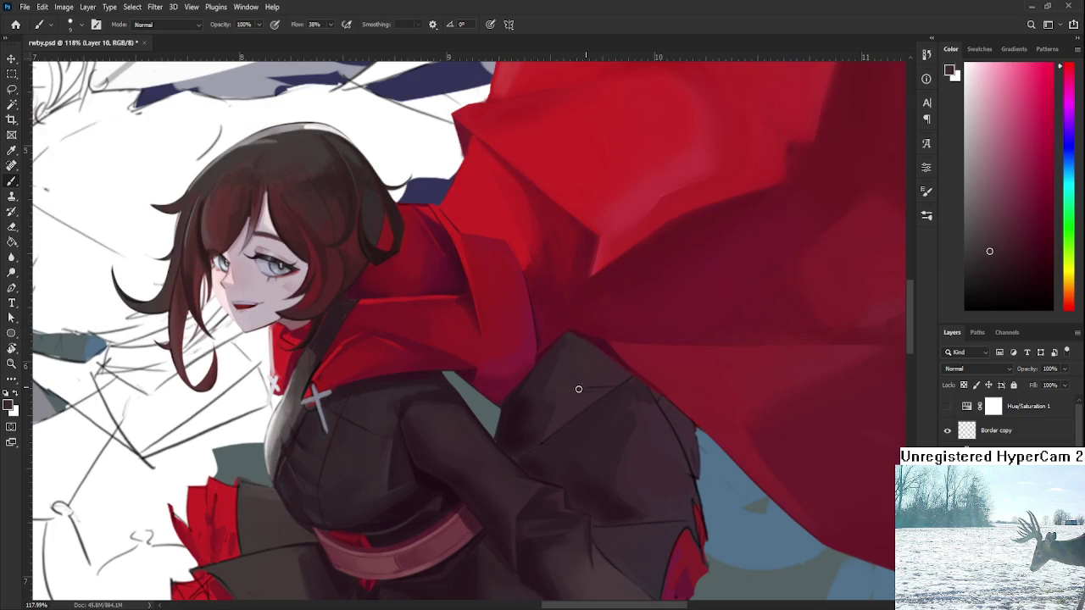
Sample several coat tones and enlarge the brush for shading the puffed sleeve.
drag(610, 387, 514, 426)
alt+click(542, 408)
alt+click(528, 387)
key(bracketright)
alt+click(527, 398)
alt+click(547, 416)
alt+click(549, 398)
alt+click(544, 396)
alt+click(549, 394)
Sample darker and lighter sleeve shades and shrink the brush to a very small size.
scroll(563, 462, up, 2)
alt+click(494, 375)
alt+click(566, 379)
alt+click(490, 397)
key(bracketleft)
key(bracketleft)
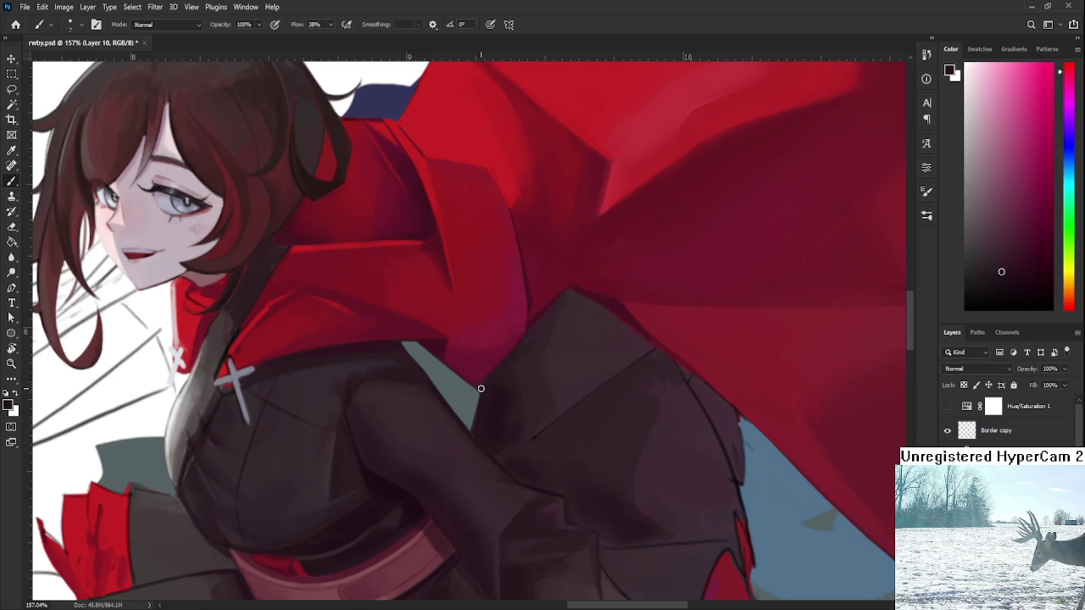
Erase a bit of red to widen the grey-blue gap by the sleeve.
key(e)
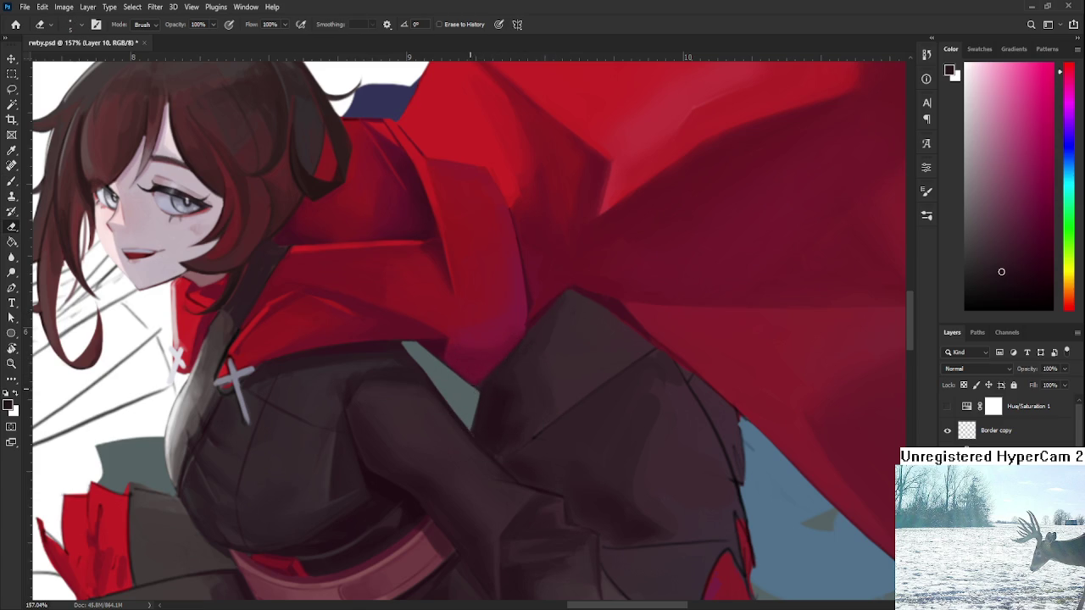
drag(470, 389, 476, 393)
key(b)
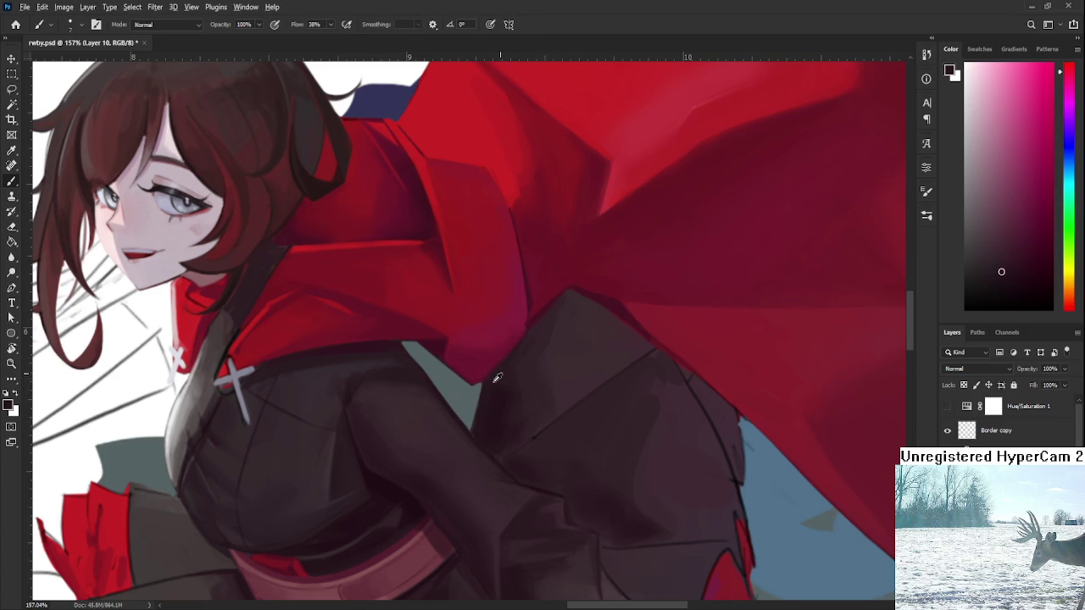
Sample several dark shades from the cape, sleeve edge and coat.
alt+click(545, 332)
alt+click(508, 356)
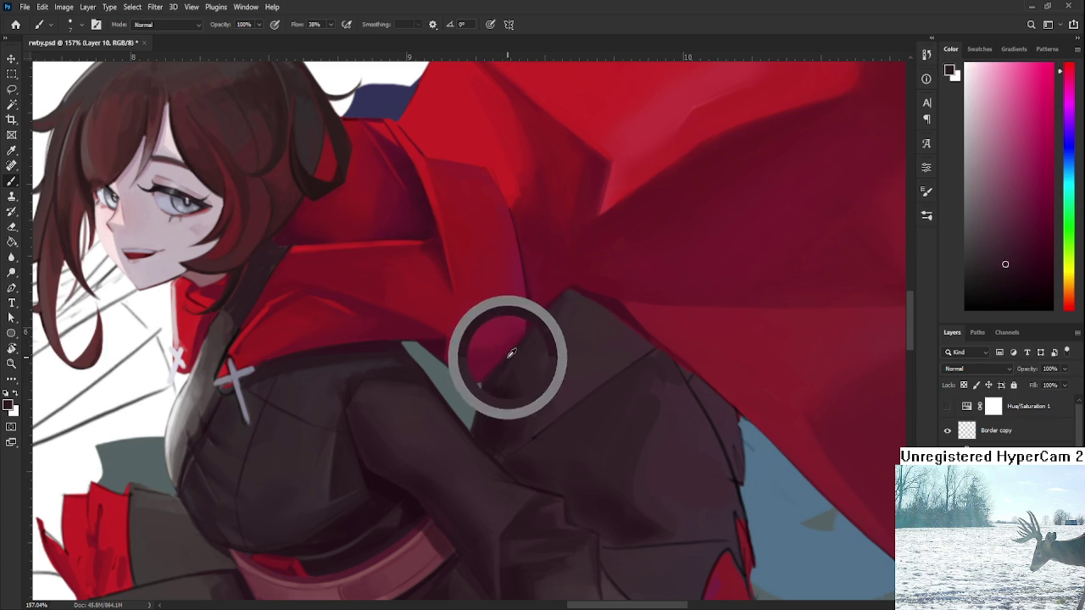
alt+click(514, 366)
alt+click(498, 368)
alt+click(536, 332)
alt+click(547, 333)
alt+click(537, 383)
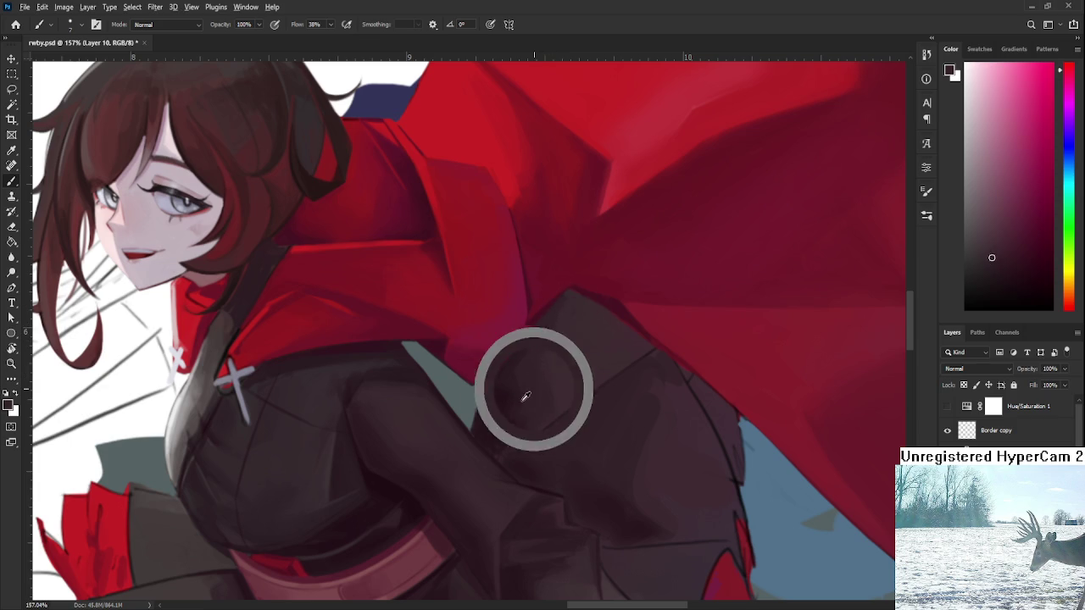
With a larger brush, paint dark shading along the coat crease and sample tones toward the belt.
key(bracketright)
key(bracketright)
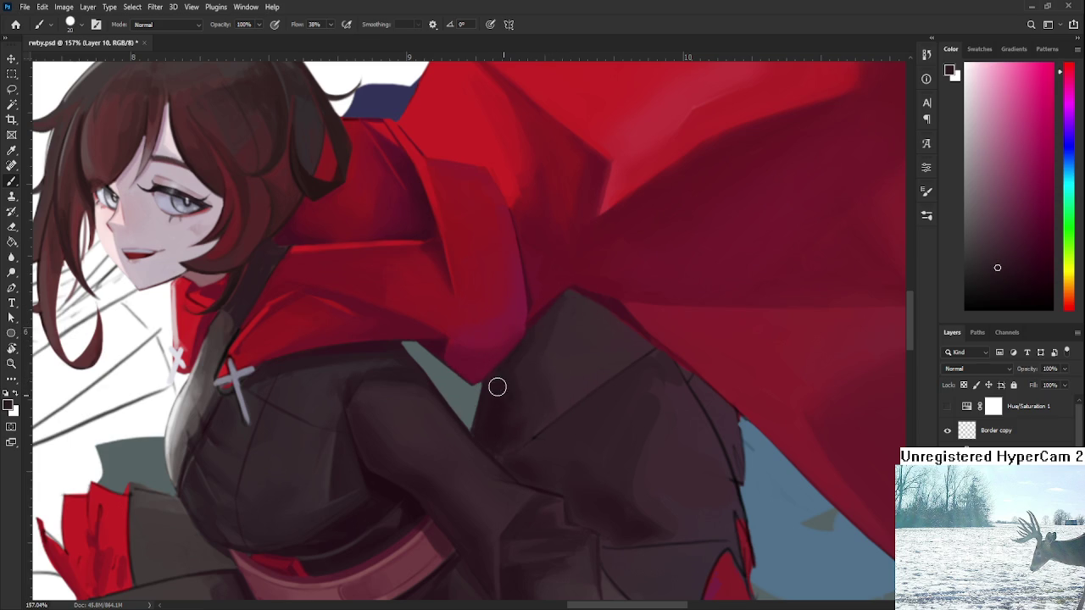
alt+click(514, 402)
drag(485, 425, 532, 431)
alt+click(531, 406)
scroll(549, 339, down, 2)
drag(545, 409, 450, 488)
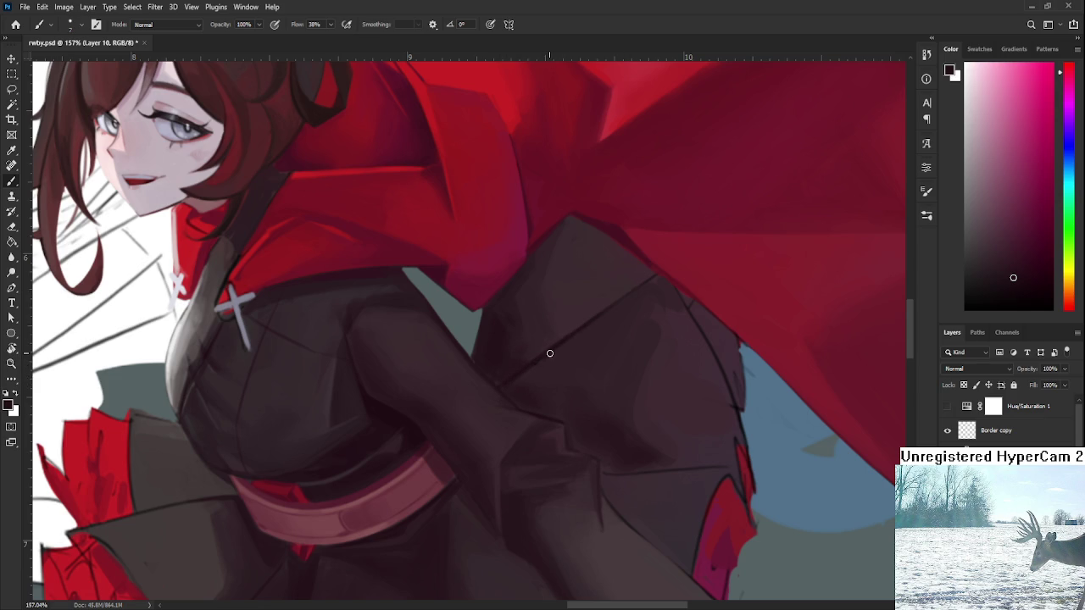
alt+click(527, 367)
Turn the view roughly upside down, enlarge the brush to about 15, and sample dark coat tones.
key(r)
drag(646, 291, 433, 332)
alt+click(416, 344)
key(])
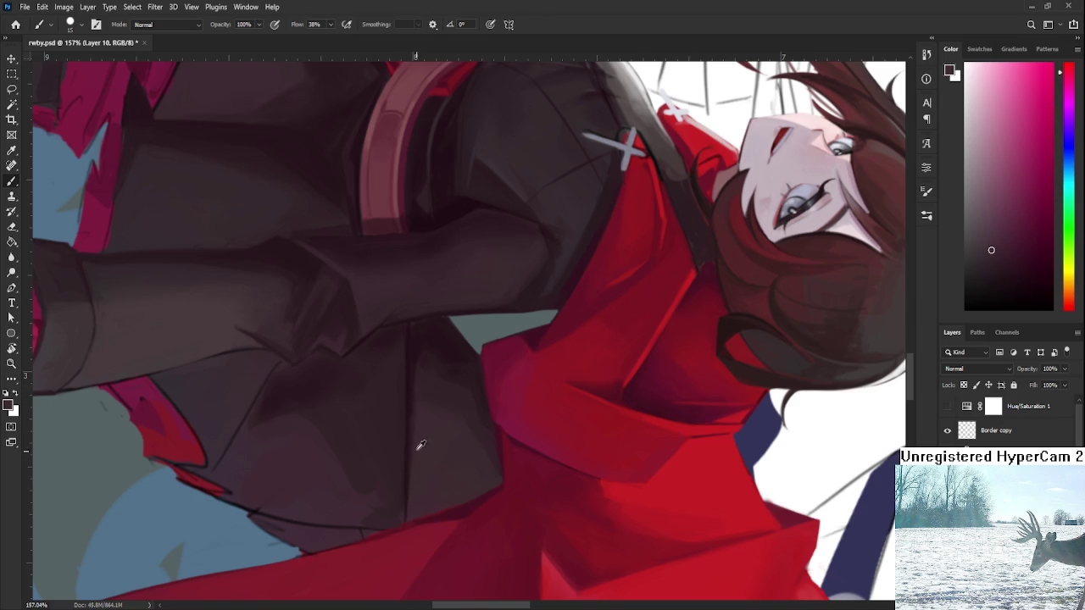
alt+click(423, 356)
alt+click(423, 377)
alt+click(412, 415)
key(r)
mouse_move(414, 482)
mouse_down()
mouse_move(470, 465)
mouse_move(582, 364)
mouse_move(597, 386)
mouse_up()
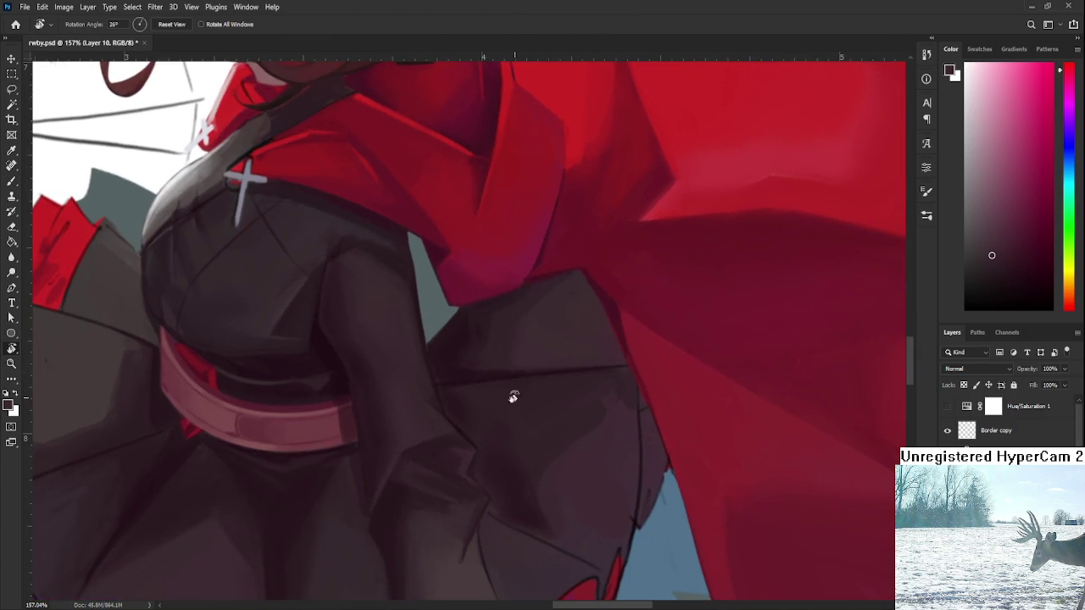
Sample coat colours, zoom in, and rotate the view so the face sits upper right.
key(b)
alt+click(439, 377)
alt+click(436, 354)
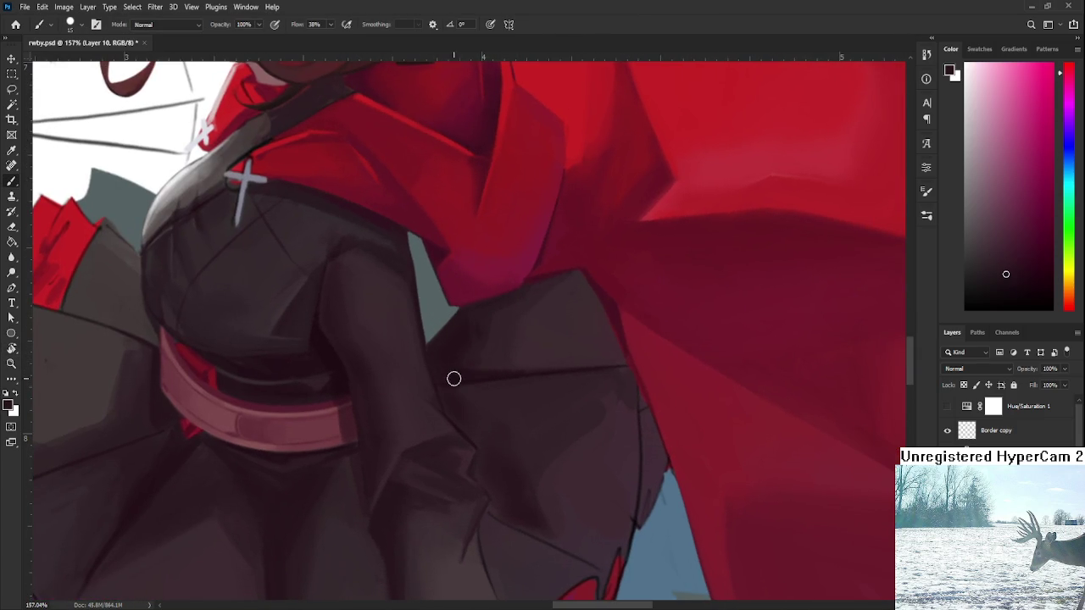
scroll(453, 379, down, 3)
scroll(460, 368, down, 3)
scroll(594, 390, down, 1)
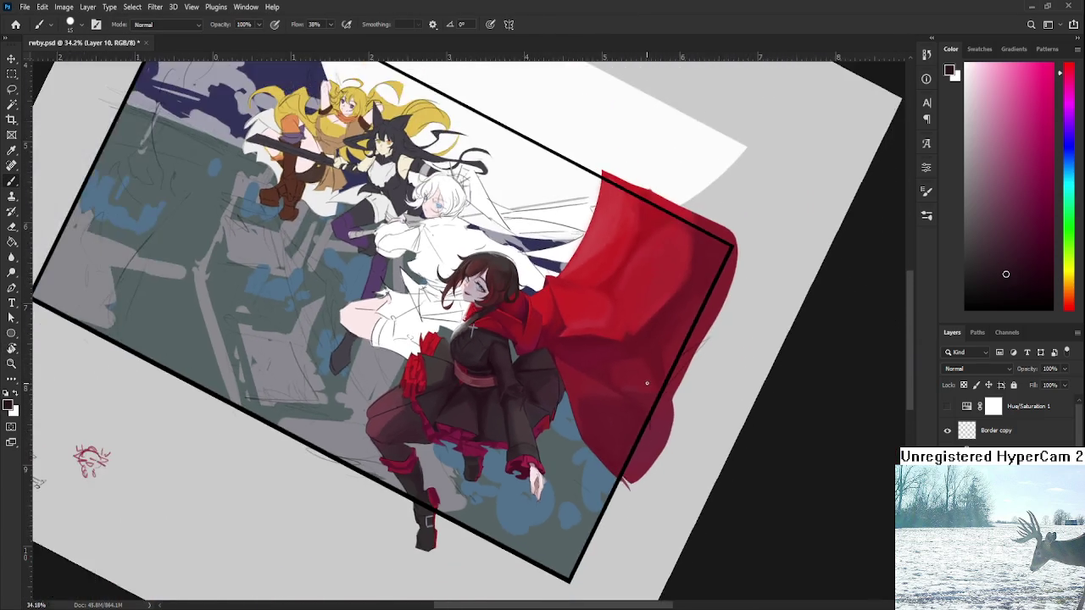
scroll(521, 395, up, 2)
scroll(521, 395, up, 2)
scroll(521, 397, up, 1)
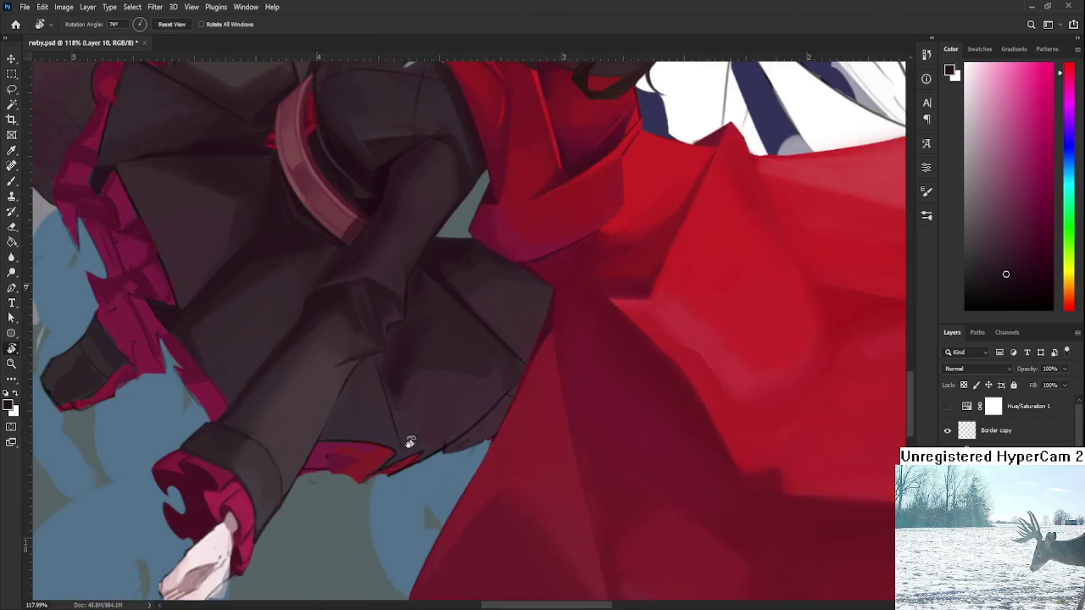
drag(521, 397, 492, 374)
scroll(453, 453, down, 2)
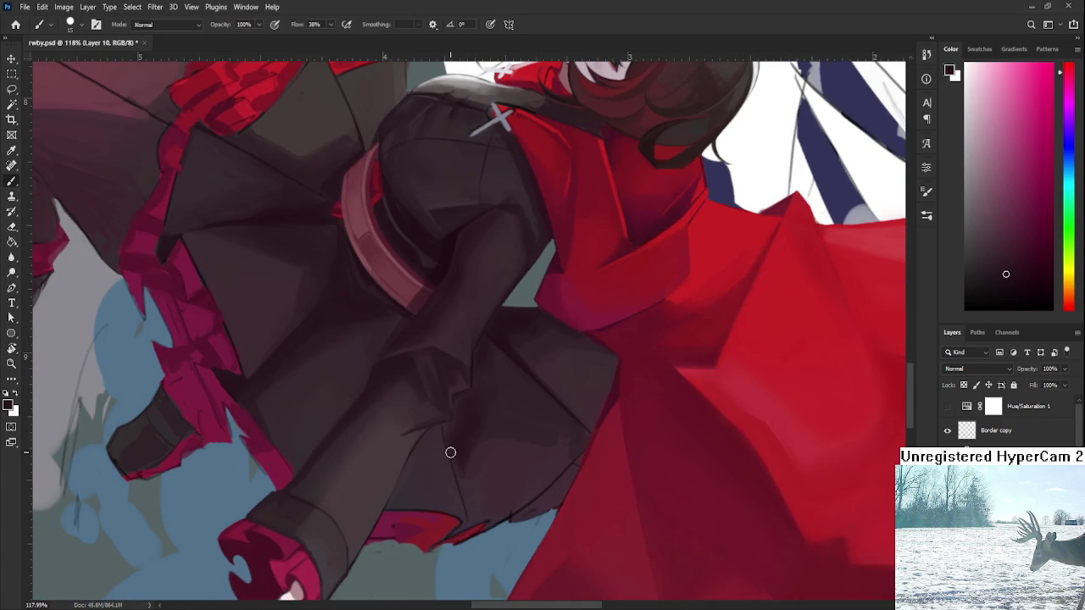
Paint a darker shadow along the skirt fold and resample dark skirt tones.
drag(464, 471, 474, 516)
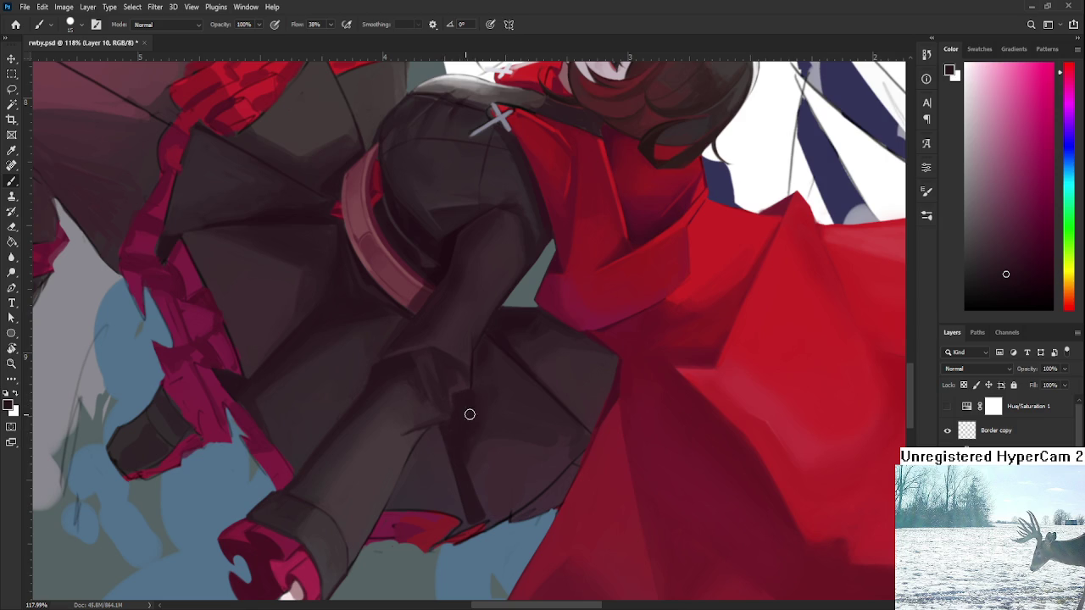
key(bracketright)
key(bracketright)
key(bracketright)
key(bracketleft)
key(bracketleft)
key(bracketleft)
alt+click(489, 369)
alt+click(490, 377)
alt+click(499, 403)
alt+click(485, 392)
alt+click(501, 395)
Check the whole canvas, then sample several colours from the skirt.
key(h)
drag(557, 446, 514, 436)
alt+click(485, 414)
alt+click(489, 483)
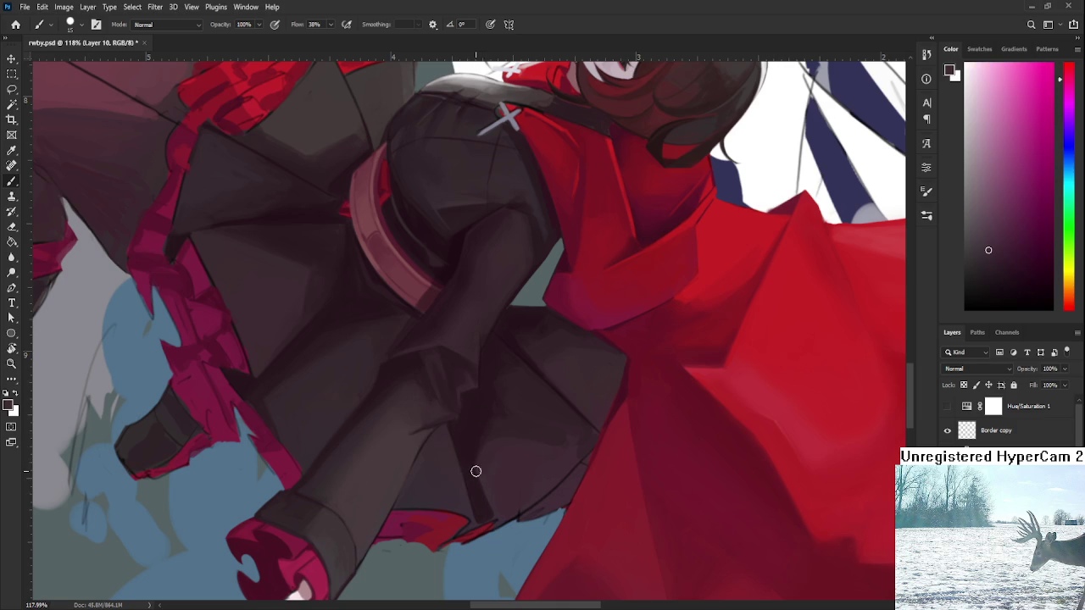
alt+click(474, 475)
alt+click(468, 454)
Tilt the view to 42° and sample dark tones along the skirt hem.
key(r)
mouse_move(470, 429)
mouse_down()
mouse_move(517, 440)
mouse_move(505, 425)
mouse_up()
alt+click(514, 421)
alt+click(574, 423)
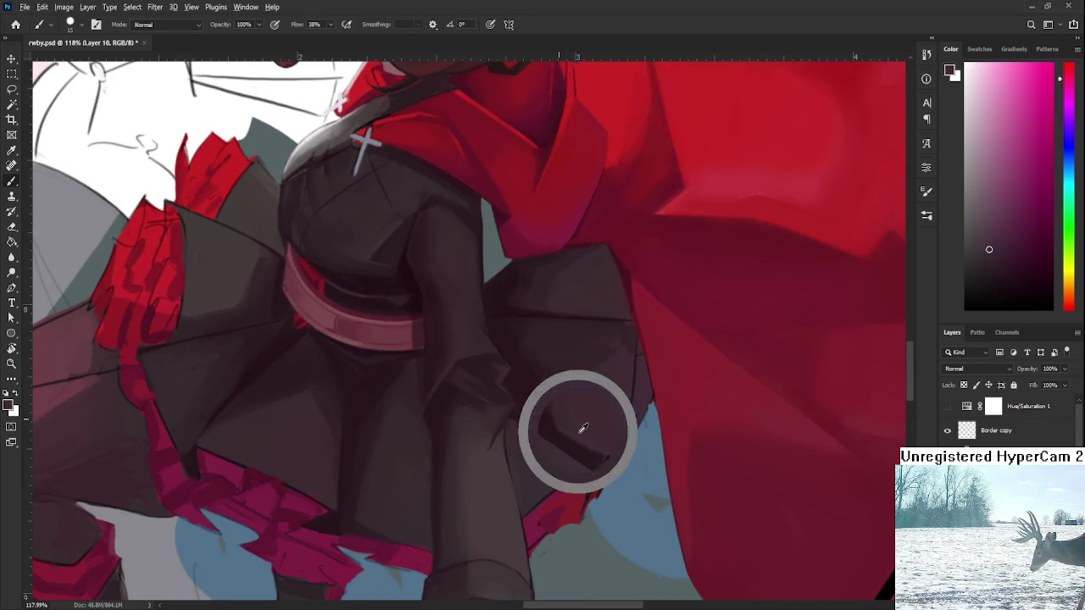
key(r)
drag(577, 428, 512, 461)
alt+click(512, 468)
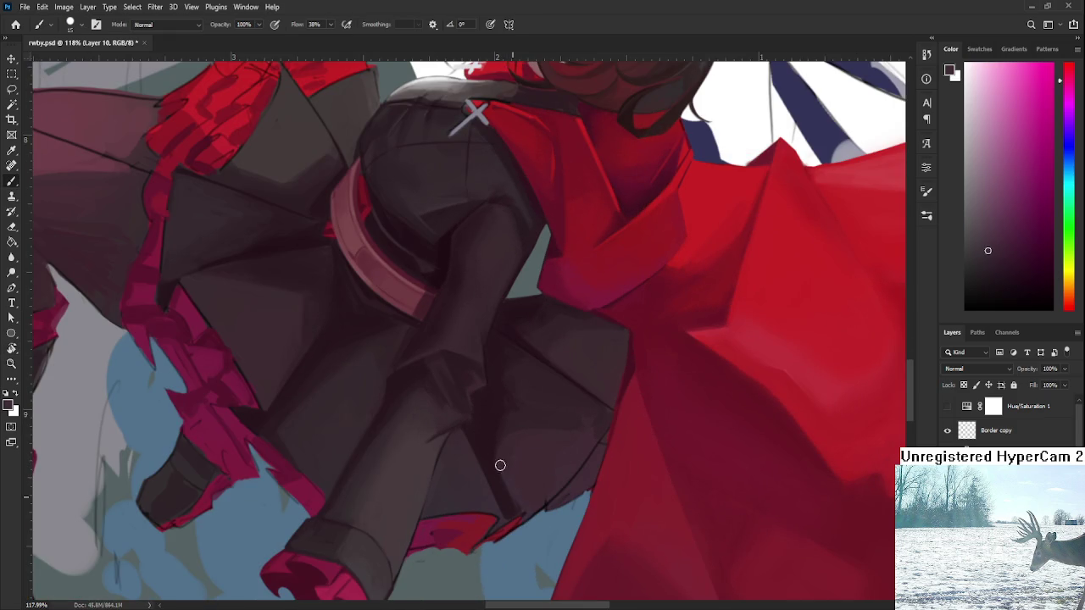
alt+click(511, 478)
alt+click(500, 464)
alt+click(509, 475)
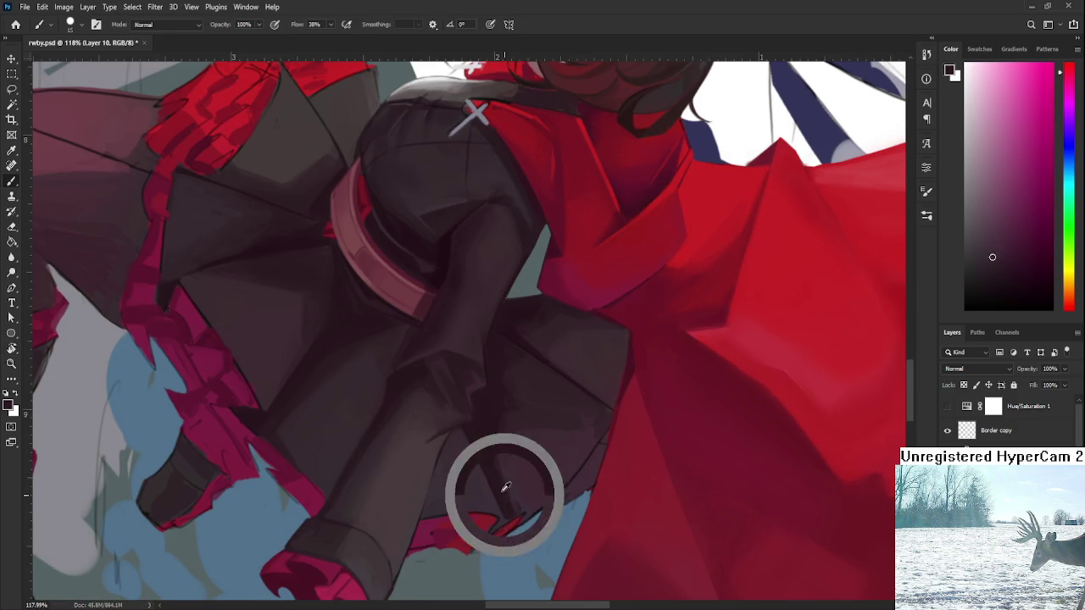
Tilt the canvas view to 45°, then turn it back nearly upright.
key(r)
drag(508, 504, 475, 526)
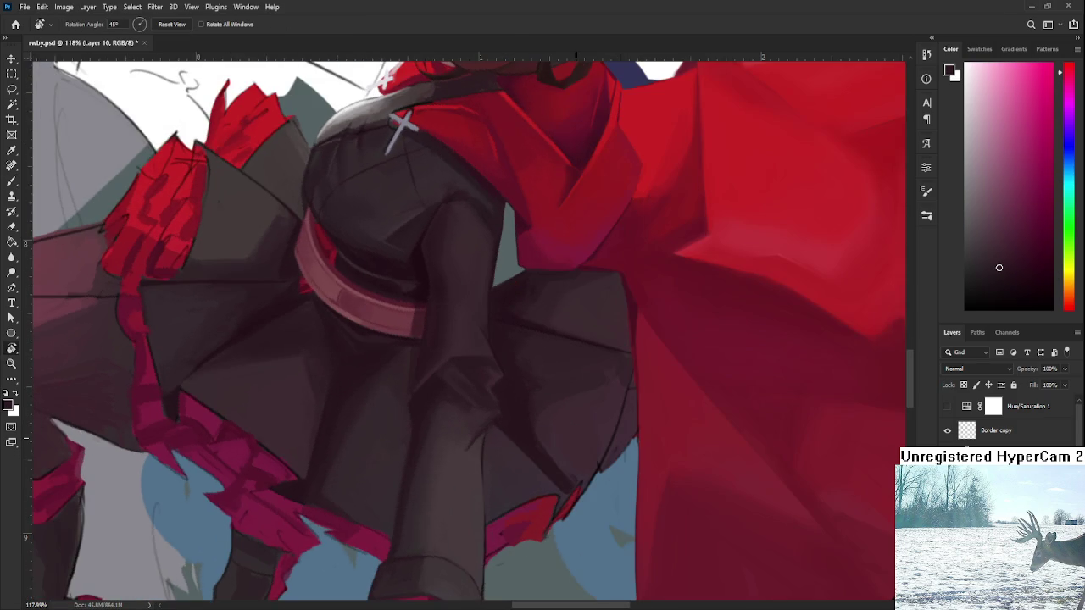
alt+scroll(542, 339, down, 5)
drag(593, 474, 626, 383)
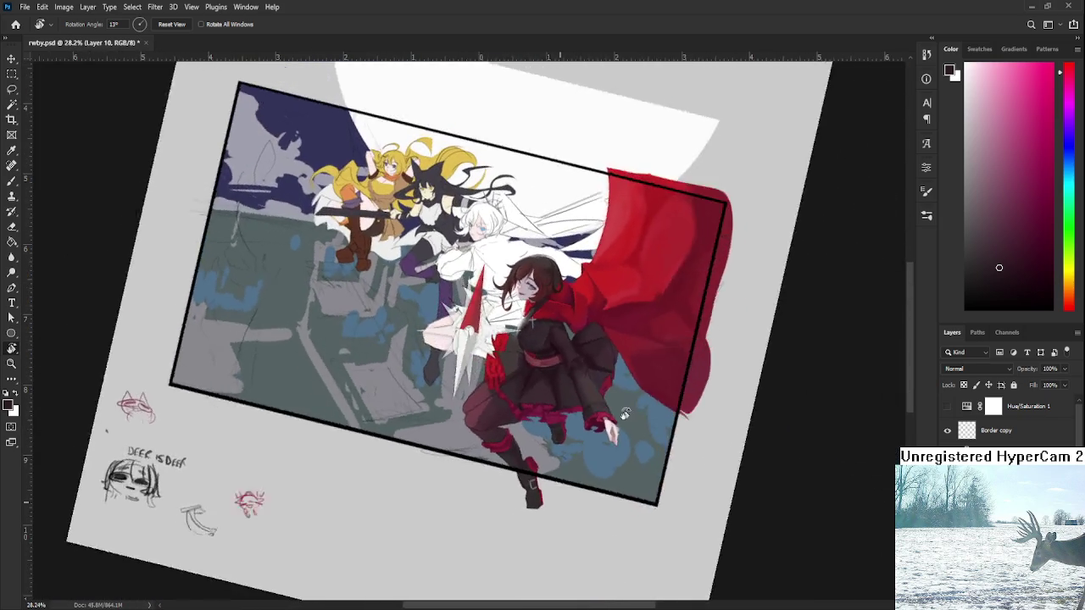
Straighten the view and, with a brush of about 8, paint a dark line along the sleeve edge.
alt+scroll(625, 384, up, 3)
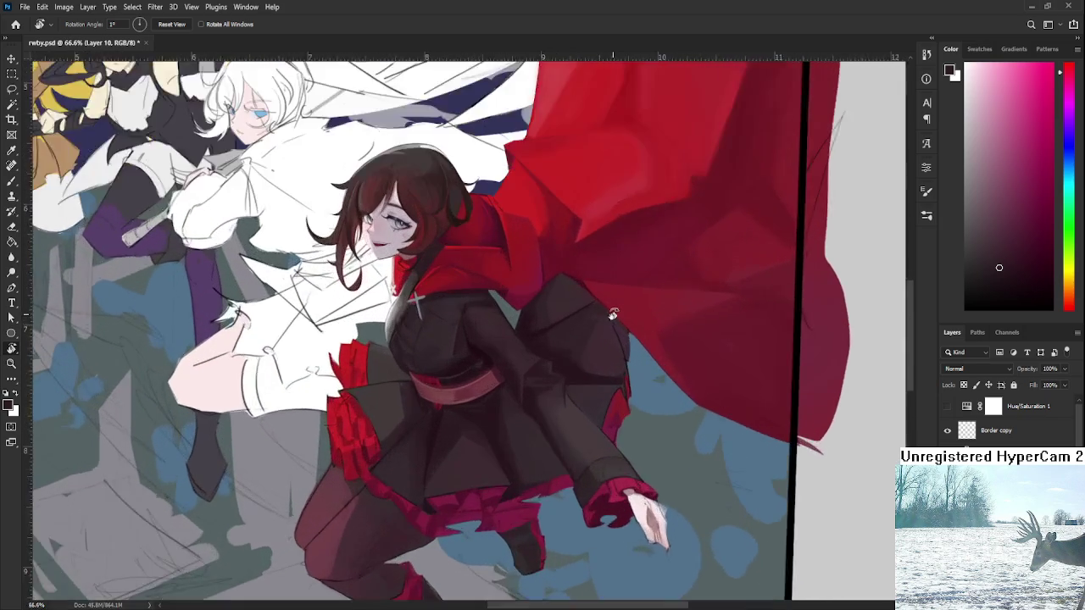
alt+scroll(593, 424, up, 2)
drag(581, 442, 588, 412)
key(b)
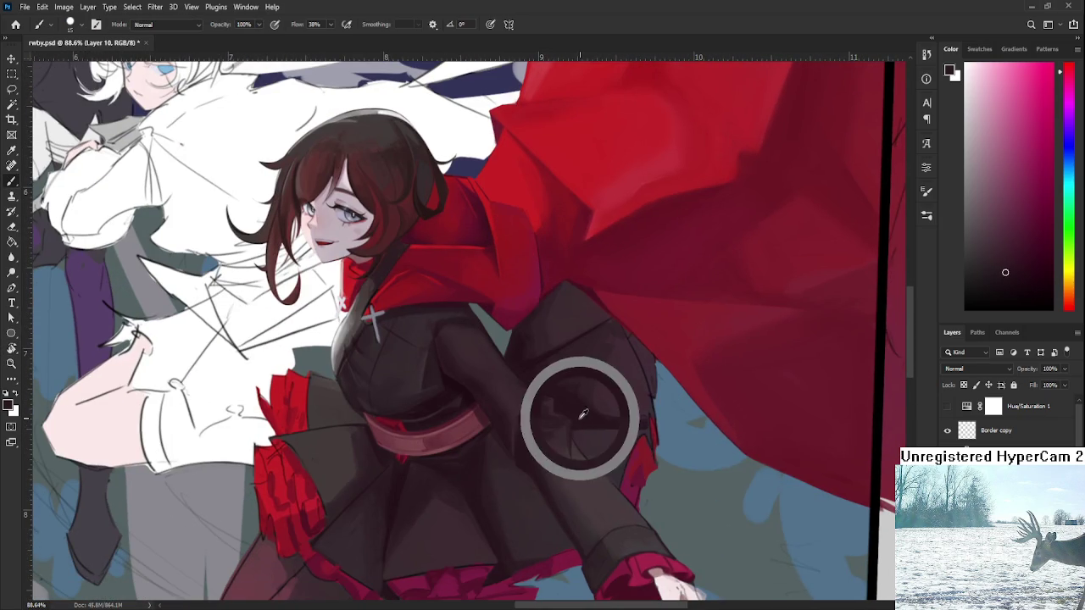
alt+scroll(634, 475, up, 2)
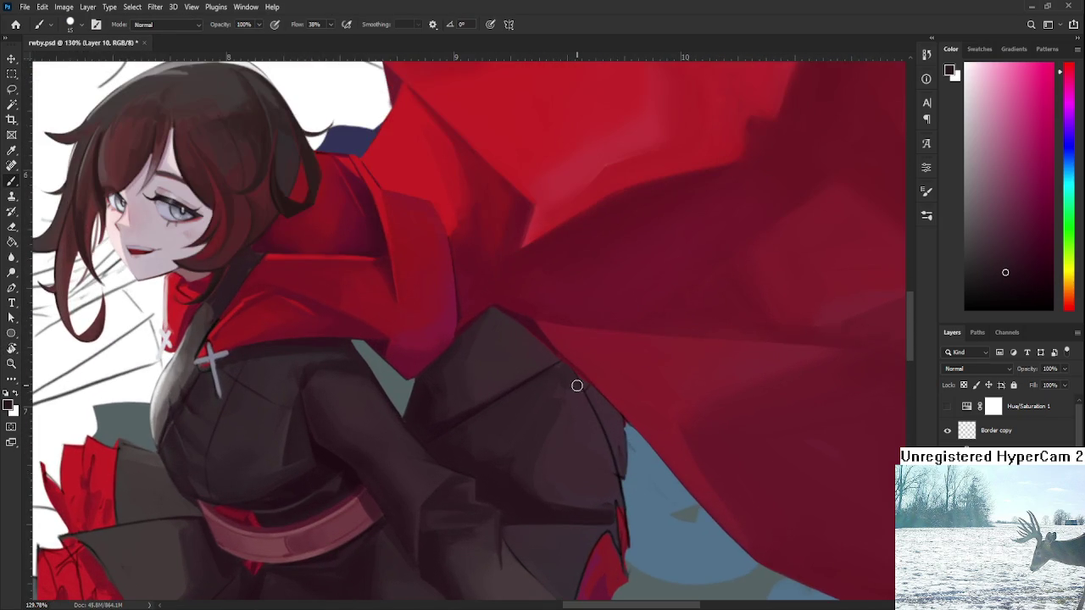
scroll(588, 380, down, 1)
drag(587, 383, 594, 391)
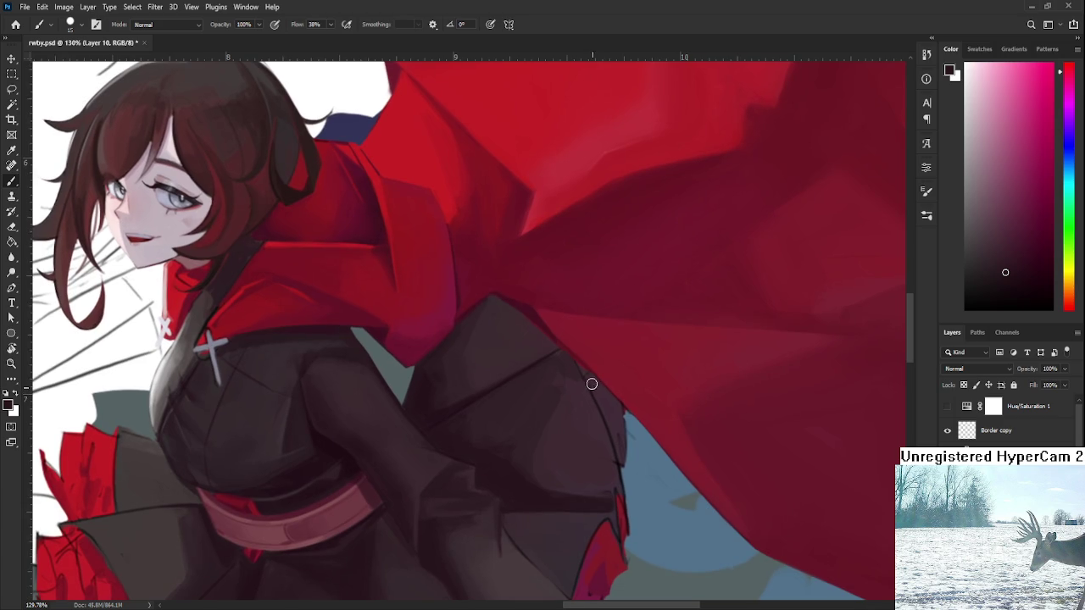
key(bracketleft)
key(bracketleft)
key(bracketleft)
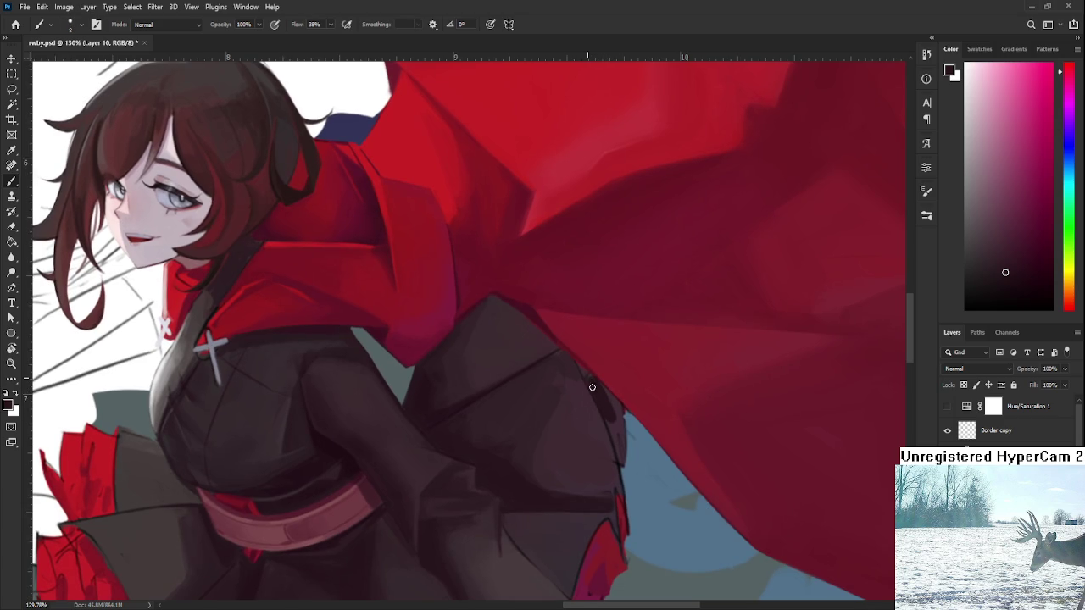
mouse_move(612, 428)
mouse_down()
mouse_move(620, 454)
mouse_move(603, 391)
mouse_up()
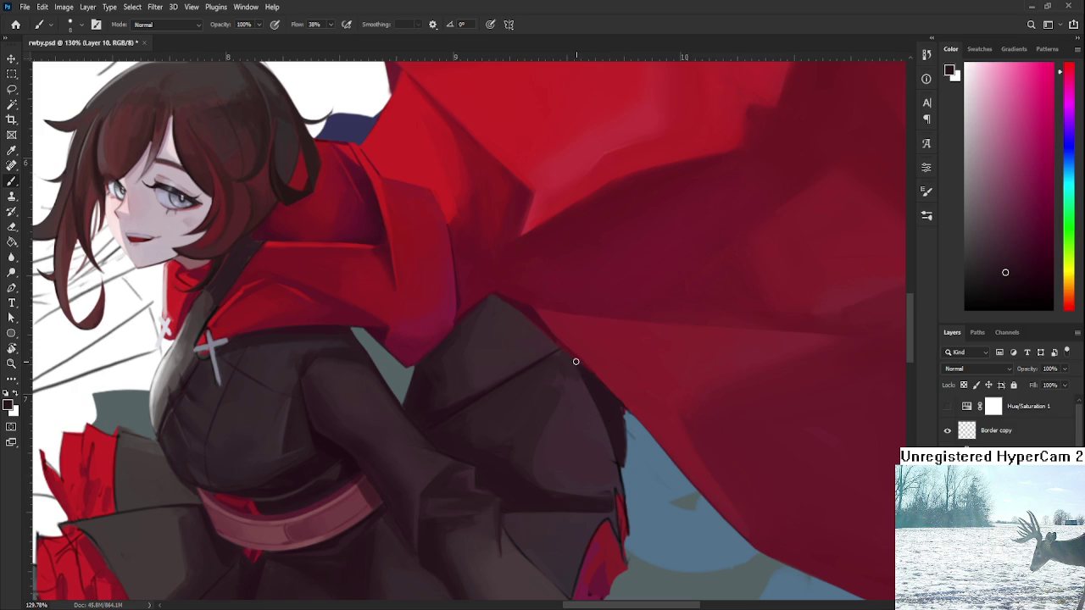
Erase part of the dark sleeve-edge stroke and pick darker reds from the cape.
key(e)
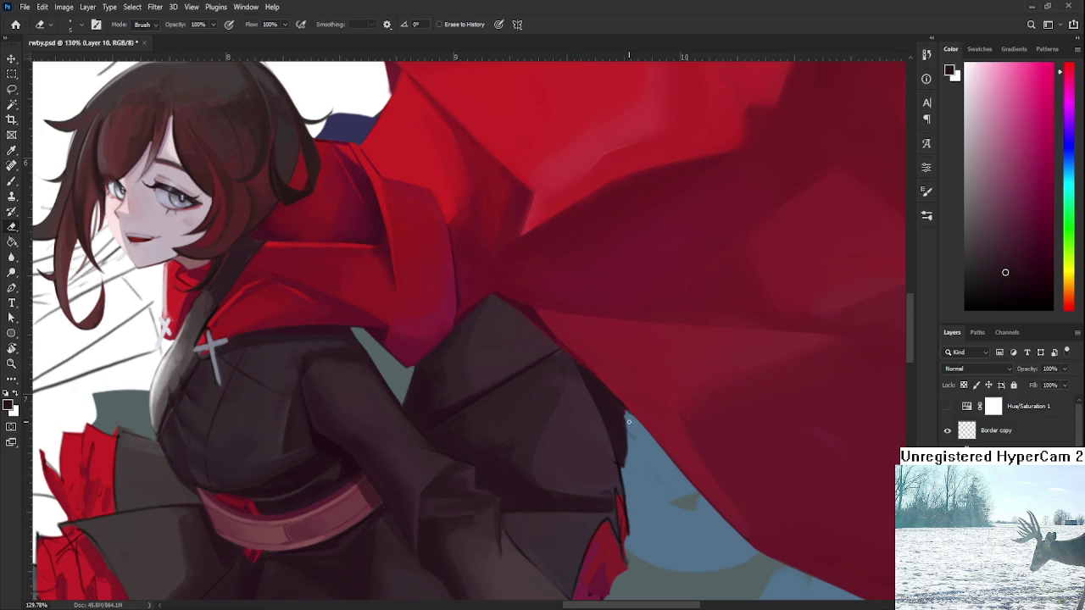
drag(628, 462, 625, 440)
key(b)
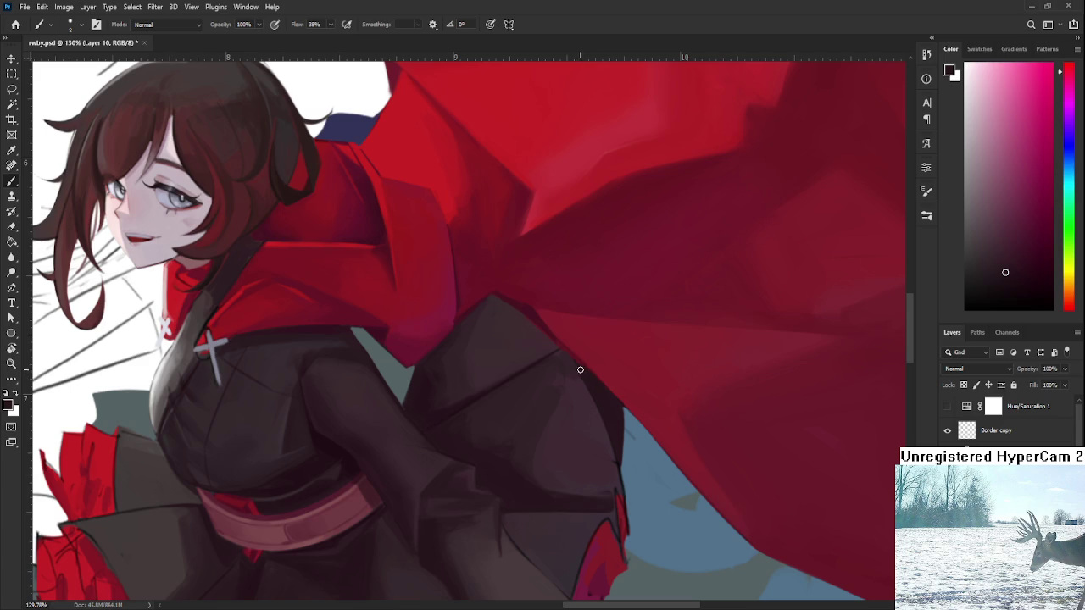
alt+click(583, 354)
alt+click(534, 317)
Tilt the view to 18°, sample lighter and duller dark cape reds, and frame the sleeve-cape edge.
key(r)
mouse_move(615, 363)
mouse_down()
mouse_move(599, 433)
mouse_move(470, 472)
mouse_move(472, 387)
mouse_up()
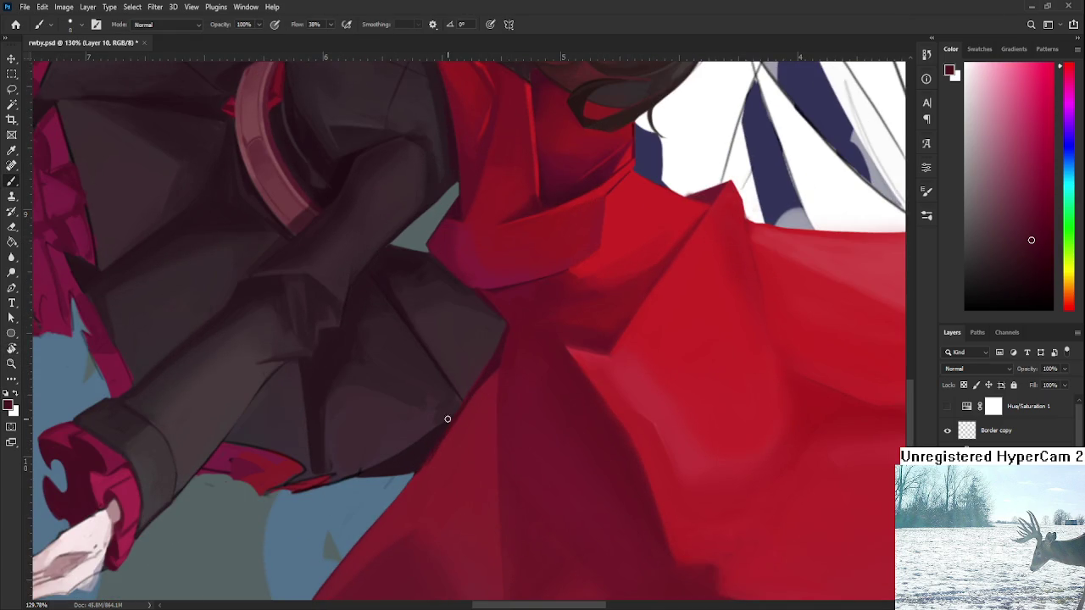
alt+click(447, 451)
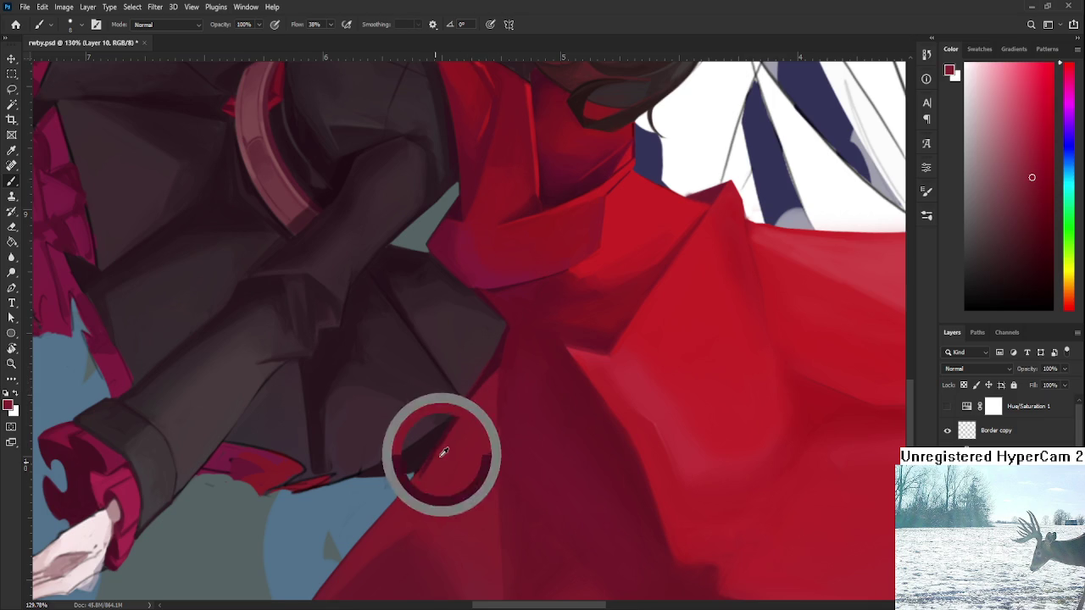
alt+click(496, 362)
alt+click(503, 345)
scroll(503, 344, up, 5)
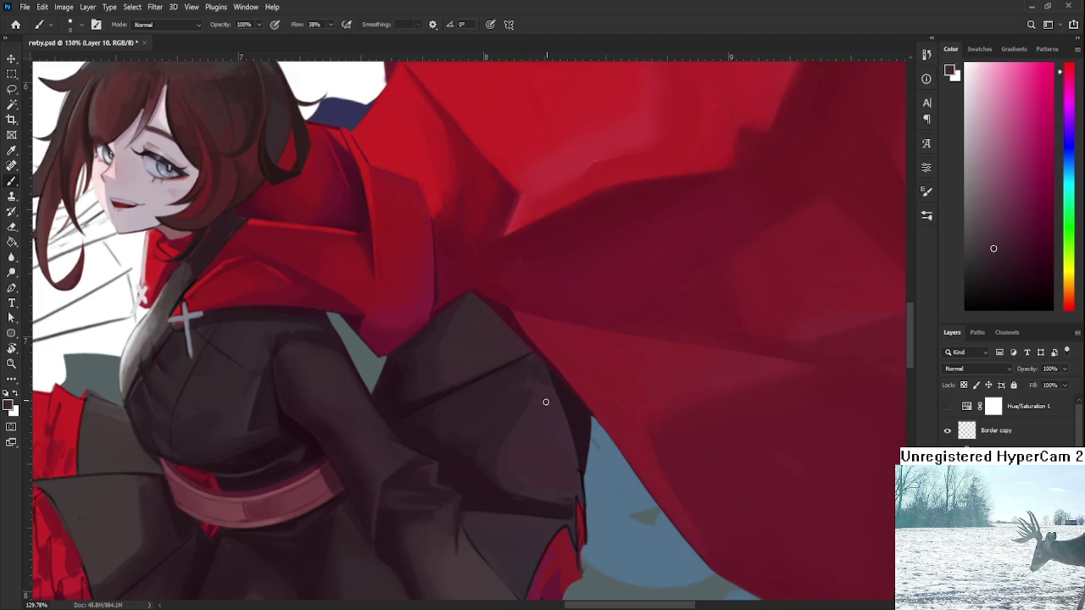
scroll(545, 399, down, 1)
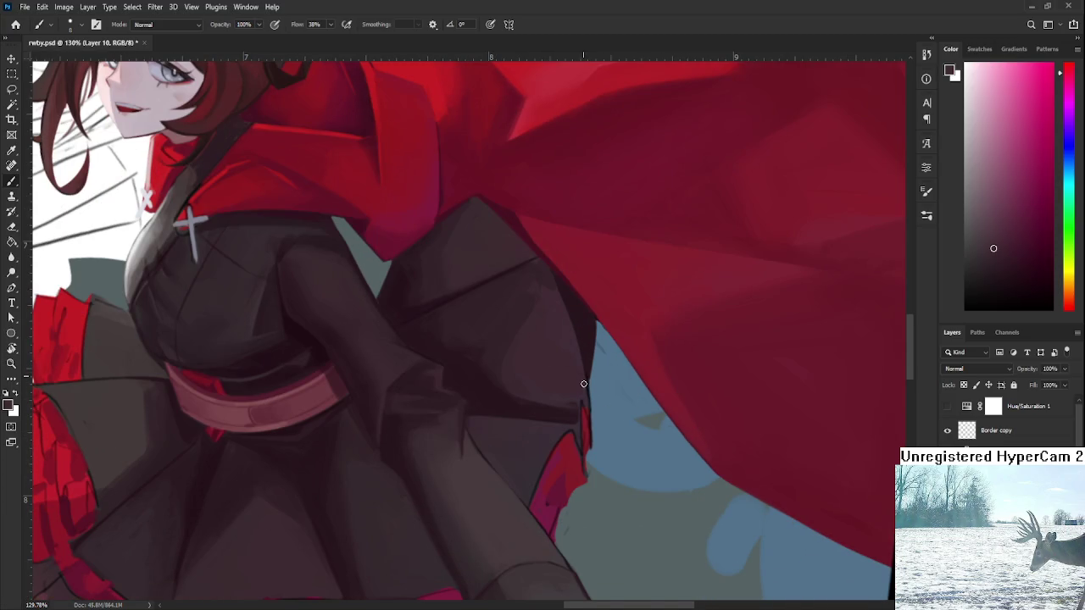
drag(584, 383, 622, 337)
scroll(487, 328, down, 3)
Tilt the canvas view to 16° and zoom in toward Ruby's skirt.
key(r)
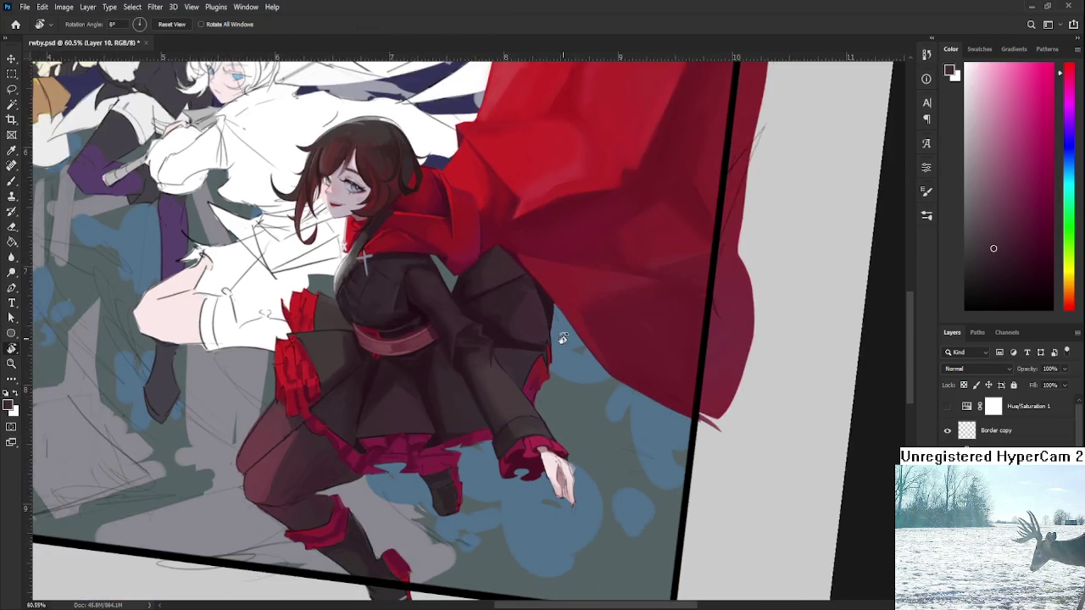
drag(543, 347, 422, 294)
scroll(421, 294, up, 1)
scroll(483, 416, up, 1)
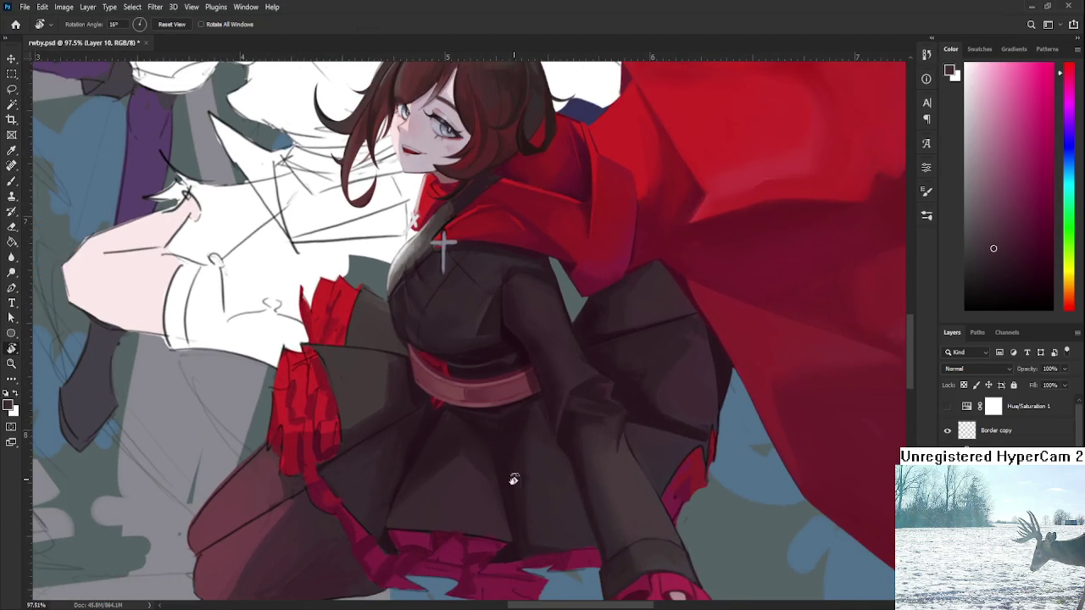
scroll(509, 450, up, 1)
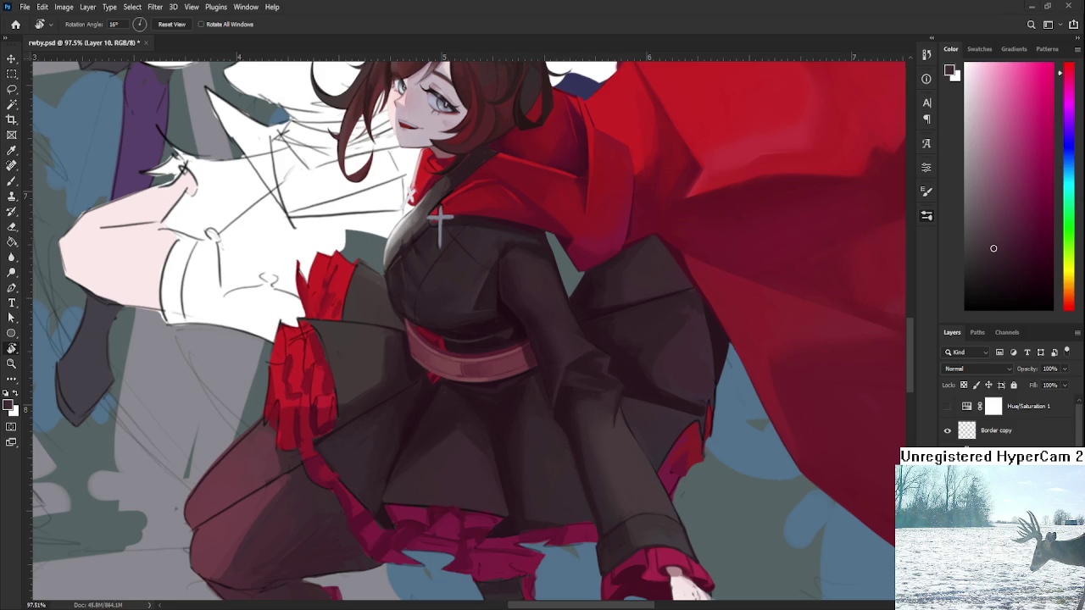
Switch to the Brush and sample a dark brown from the skirt.
key(b)
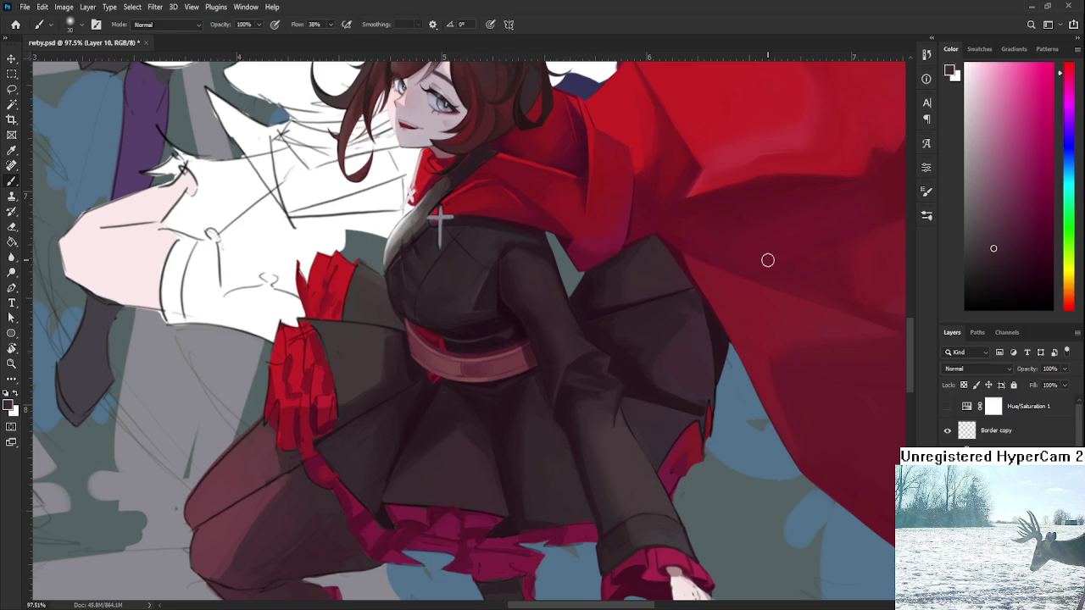
scroll(405, 432, up, 1)
alt+click(431, 436)
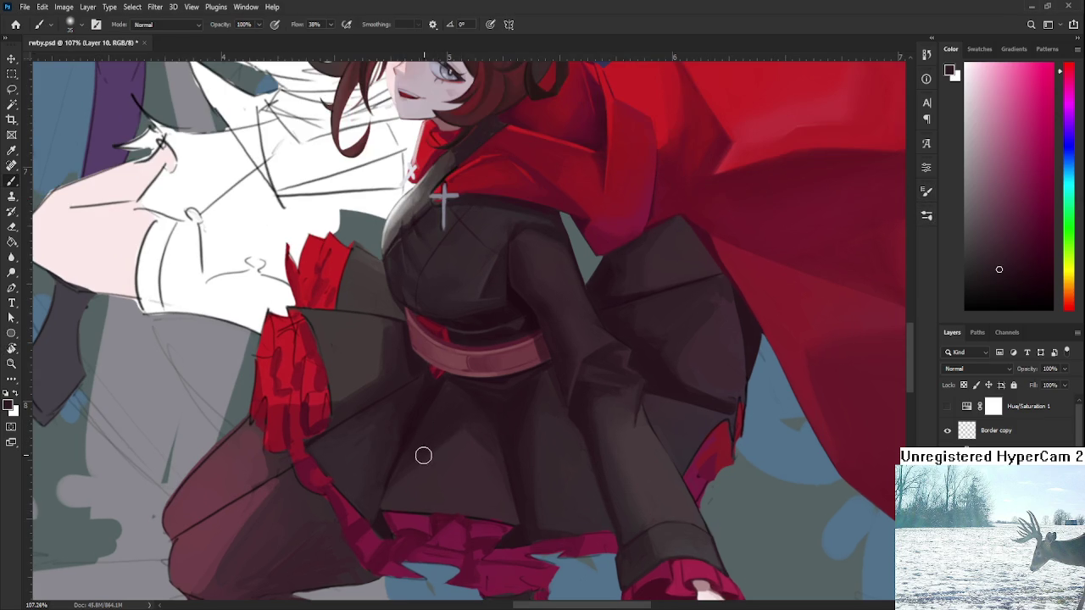
alt+click(459, 437)
alt+click(458, 465)
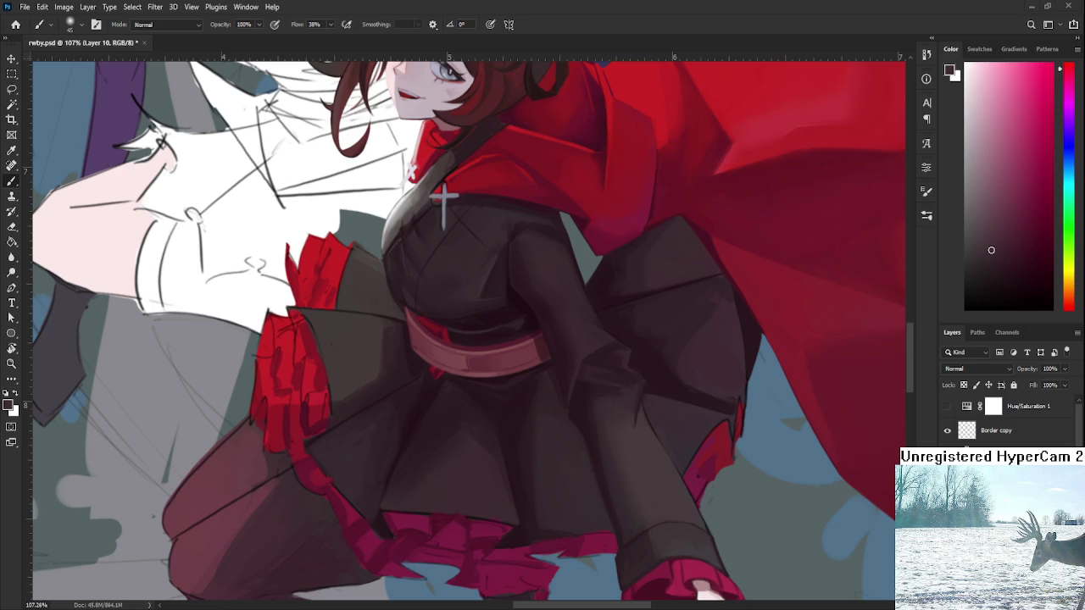
Sample several closely matched dark browns from the skirt, hem and dress.
alt+click(448, 422)
alt+click(440, 470)
alt+click(474, 479)
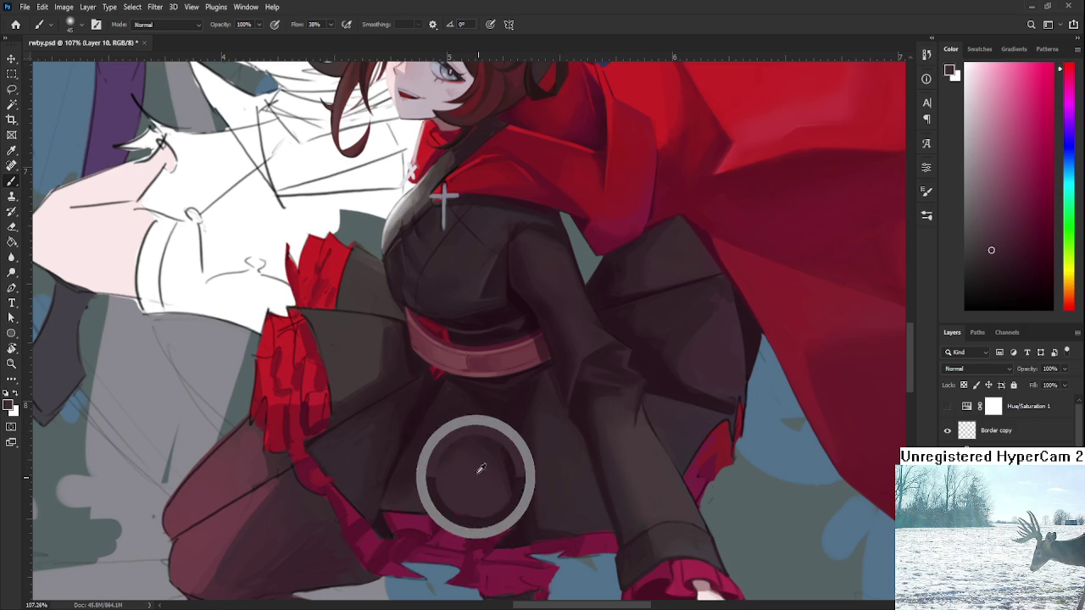
alt+click(448, 430)
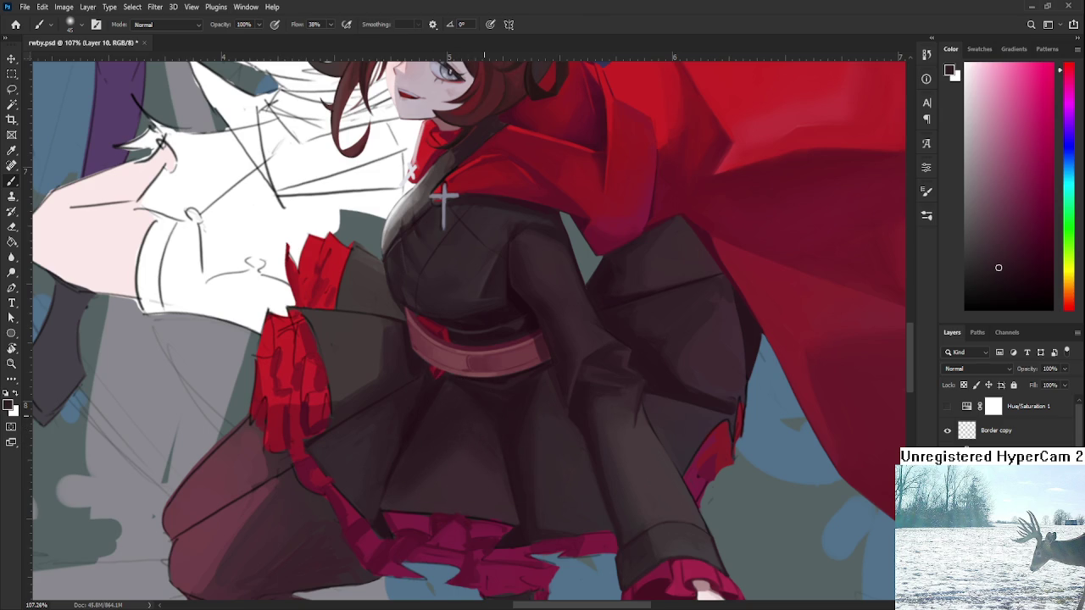
scroll(477, 399, down, 5)
scroll(478, 416, up, 6)
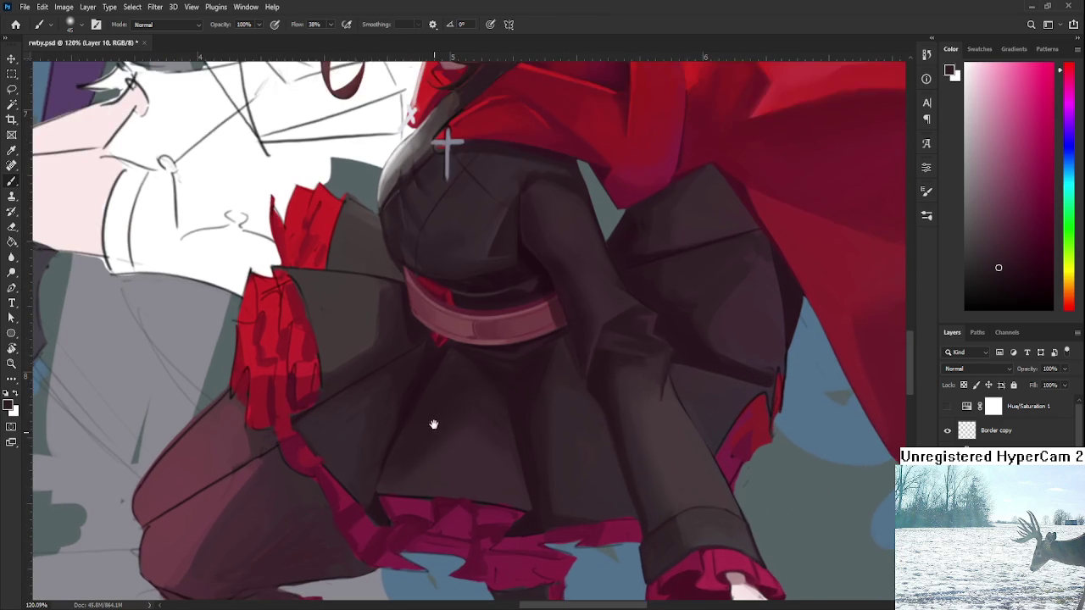
drag(452, 435, 475, 405)
Shrink the brush to size 30 and pick a slightly different dark skirt tone.
alt+click(447, 436)
key(bracketleft)
key(bracketleft)
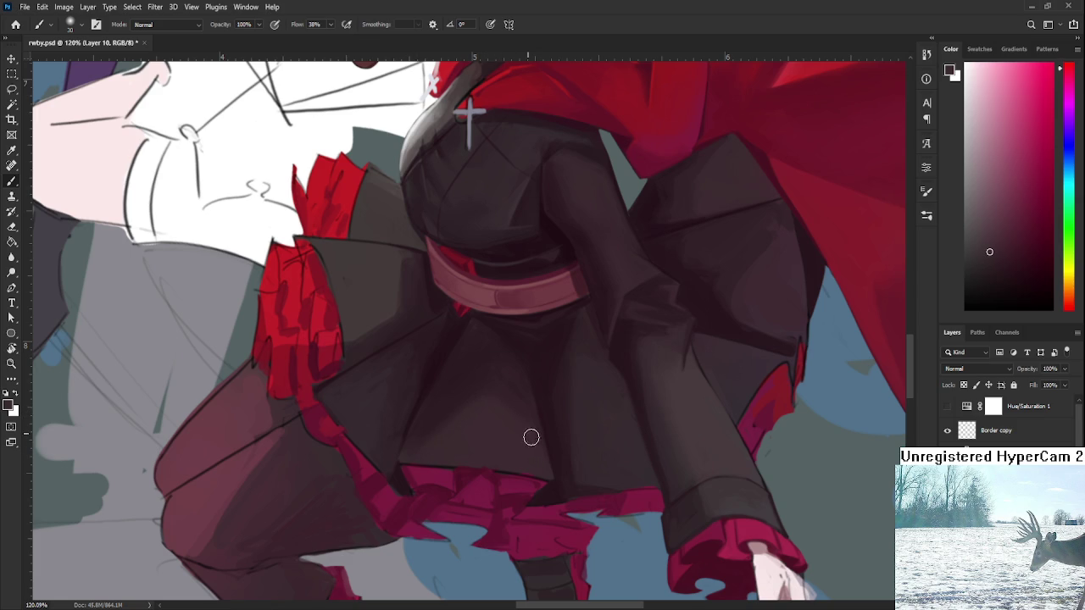
alt+click(525, 422)
scroll(545, 381, down, 3)
scroll(544, 381, down, 1)
scroll(545, 382, up, 4)
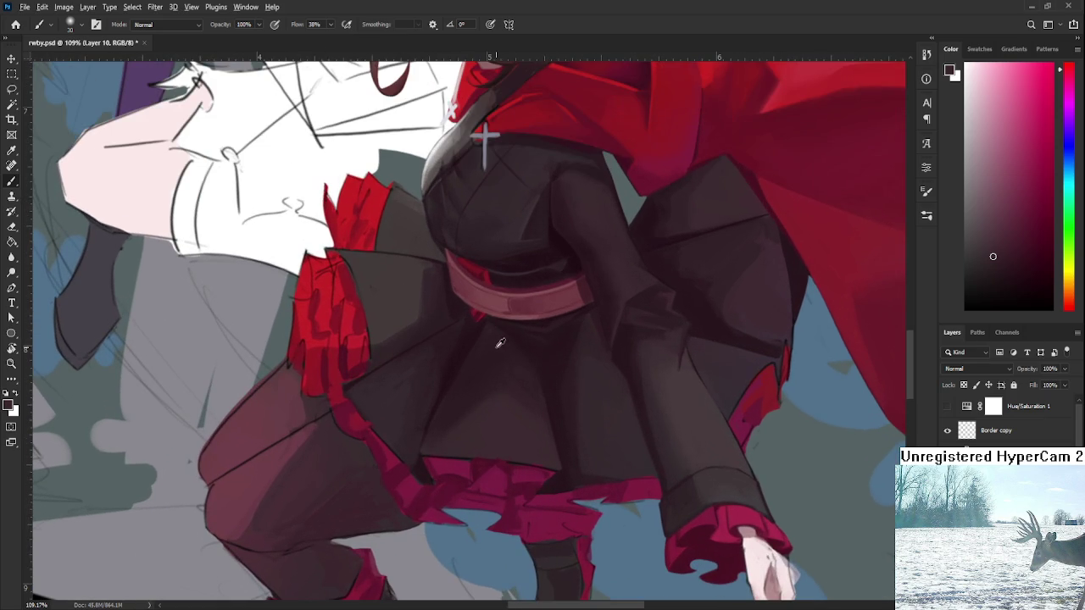
Pan to show Ruby's face and upper body, then resample the skirt's dark colour.
drag(501, 353, 497, 387)
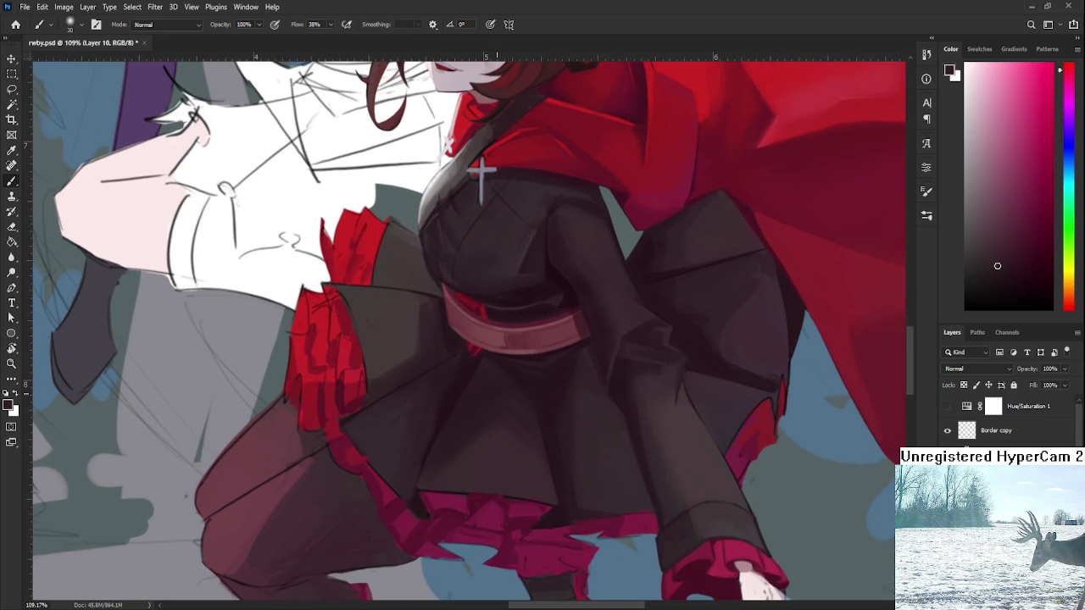
scroll(458, 337, down, 1)
scroll(458, 337, down, 1)
scroll(454, 338, up, 1)
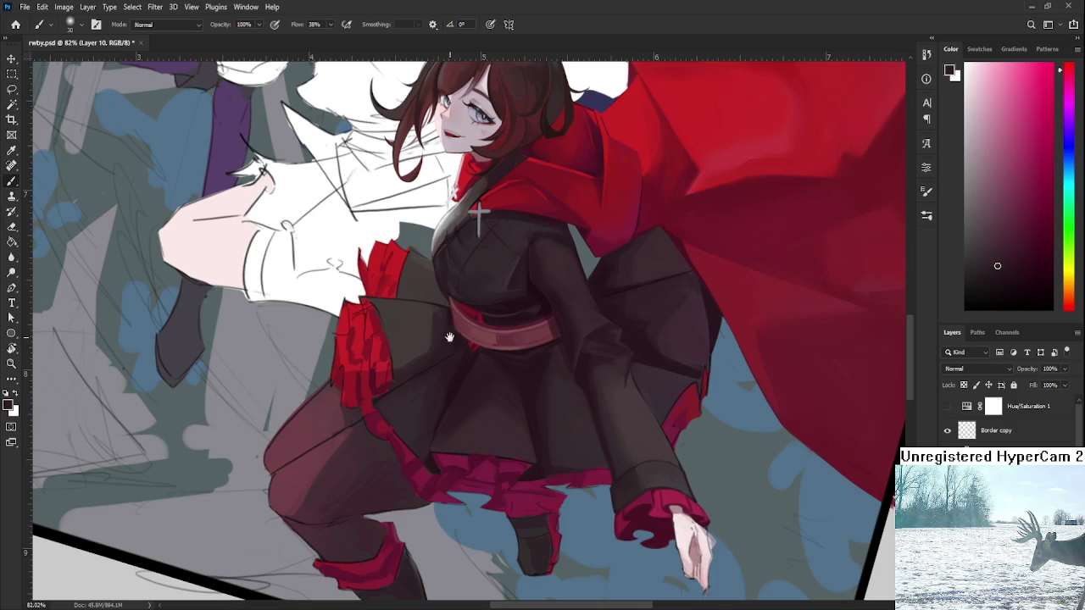
drag(450, 337, 455, 401)
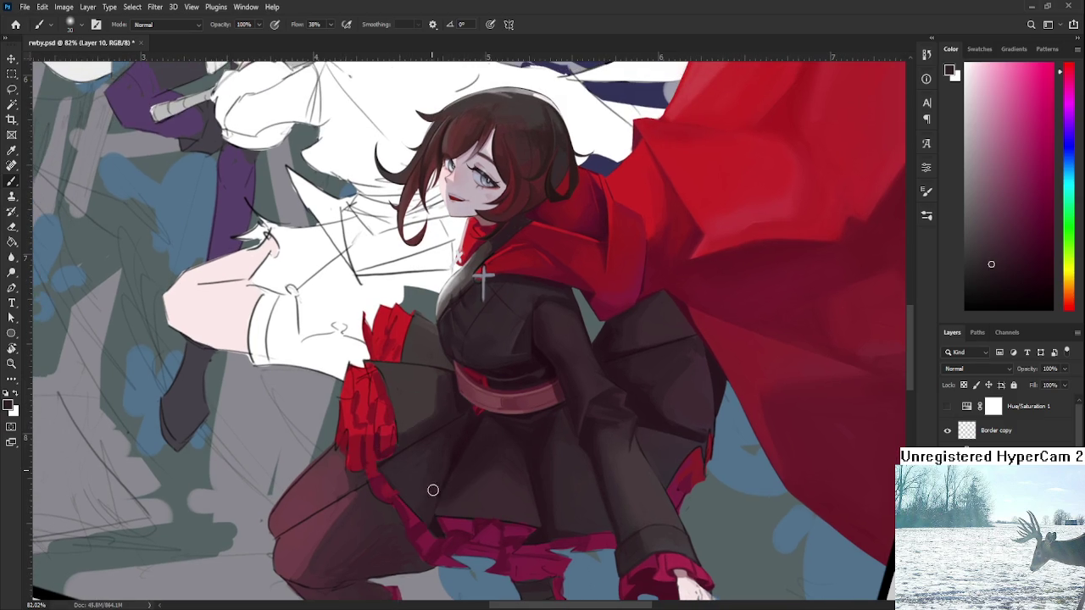
alt+click(452, 436)
alt+click(450, 448)
alt+click(444, 453)
Zoom to 145% and sample several dark shades across the skirt.
scroll(497, 455, up, 2)
scroll(497, 456, up, 1)
scroll(509, 460, up, 1)
alt+click(444, 461)
alt+click(522, 422)
alt+click(517, 415)
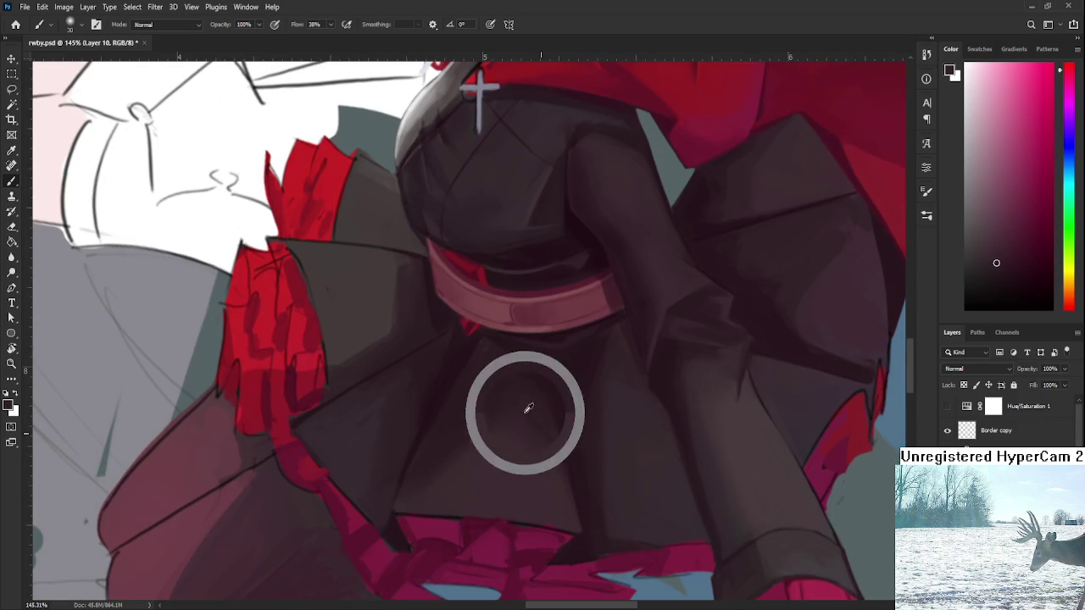
alt+click(557, 434)
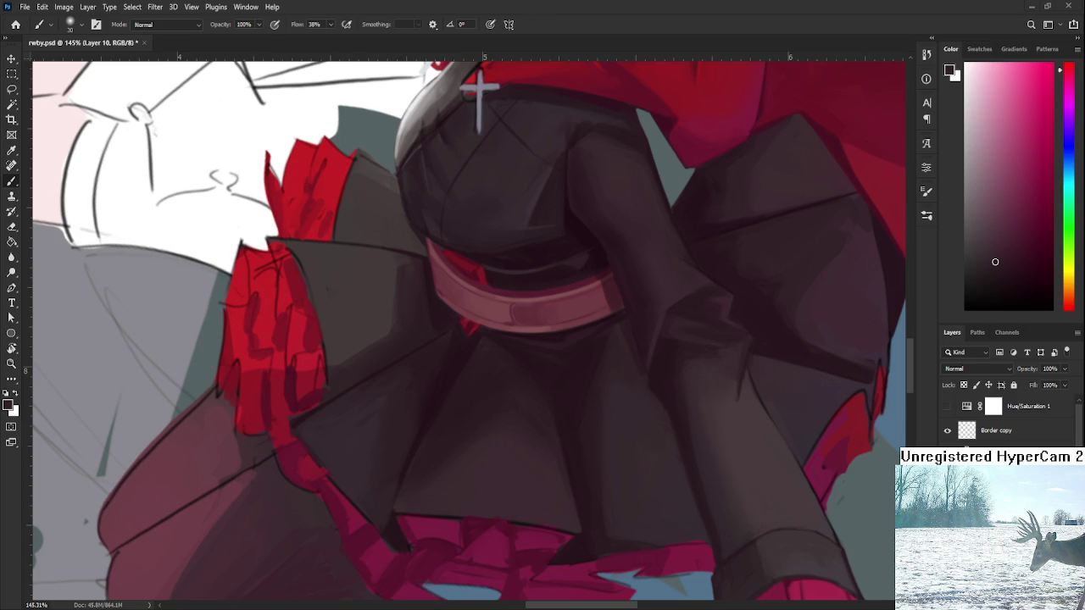
Blend the fold shadows using tones sampled along the fold and the skirt's left side.
alt+click(431, 472)
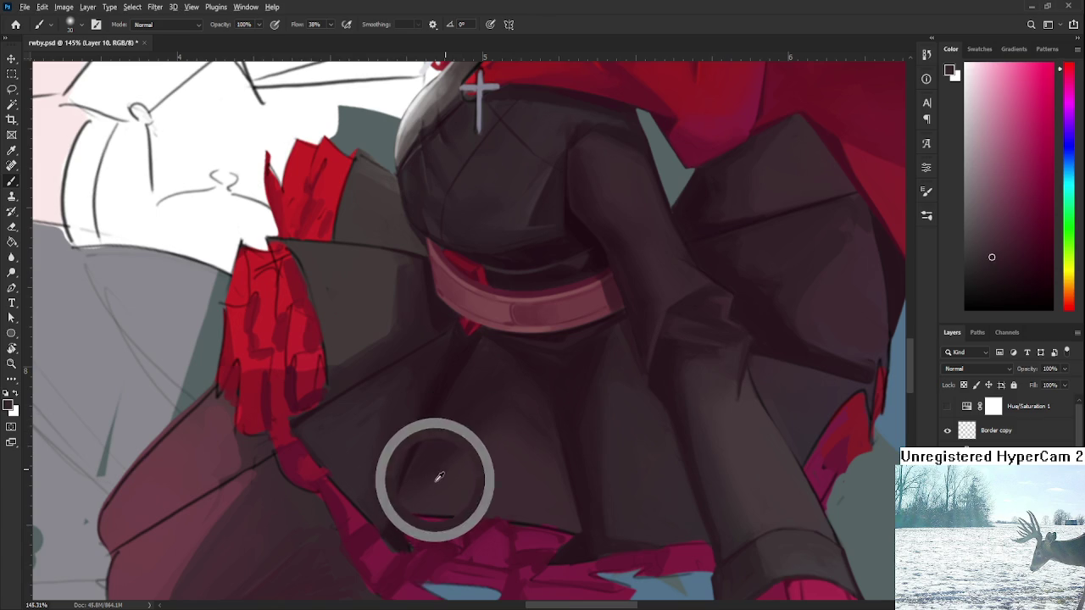
alt+click(482, 417)
alt+click(495, 407)
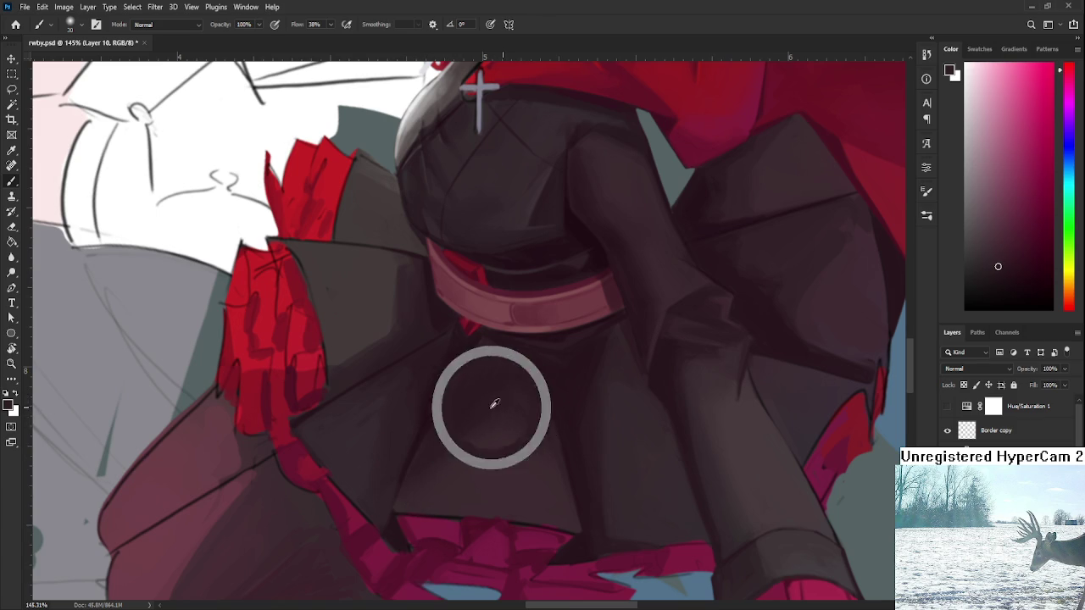
alt+click(472, 400)
alt+click(386, 407)
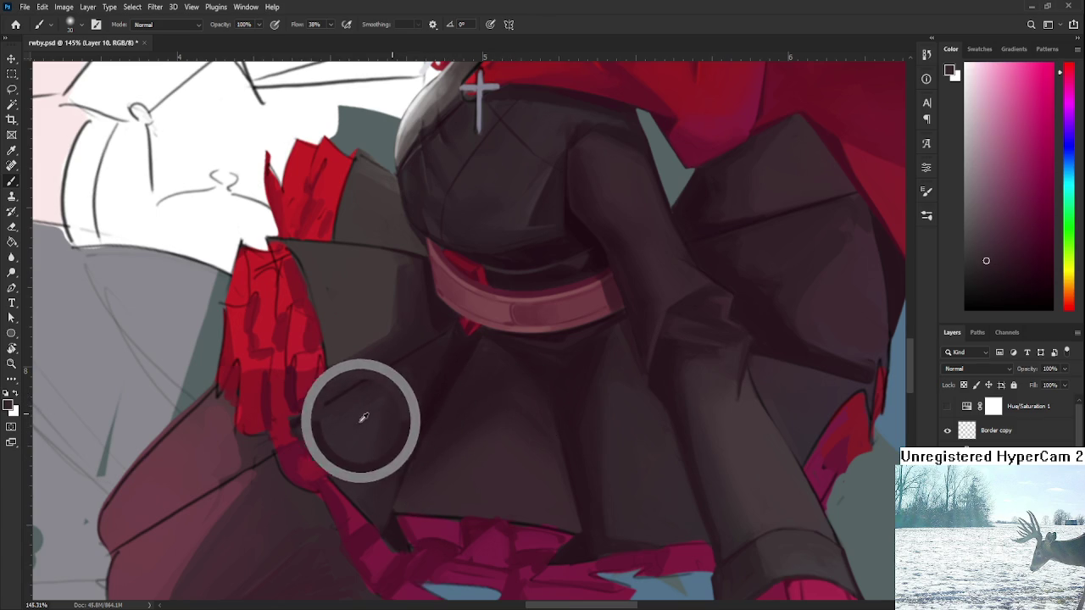
alt+click(395, 403)
alt+click(363, 430)
alt+click(361, 425)
mouse_move(412, 412)
mouse_down()
mouse_move(443, 369)
mouse_move(380, 350)
mouse_move(402, 403)
mouse_up()
Even out the shading just below the belt with dark tones sampled at the waist.
alt+click(408, 379)
alt+click(430, 376)
alt+click(450, 360)
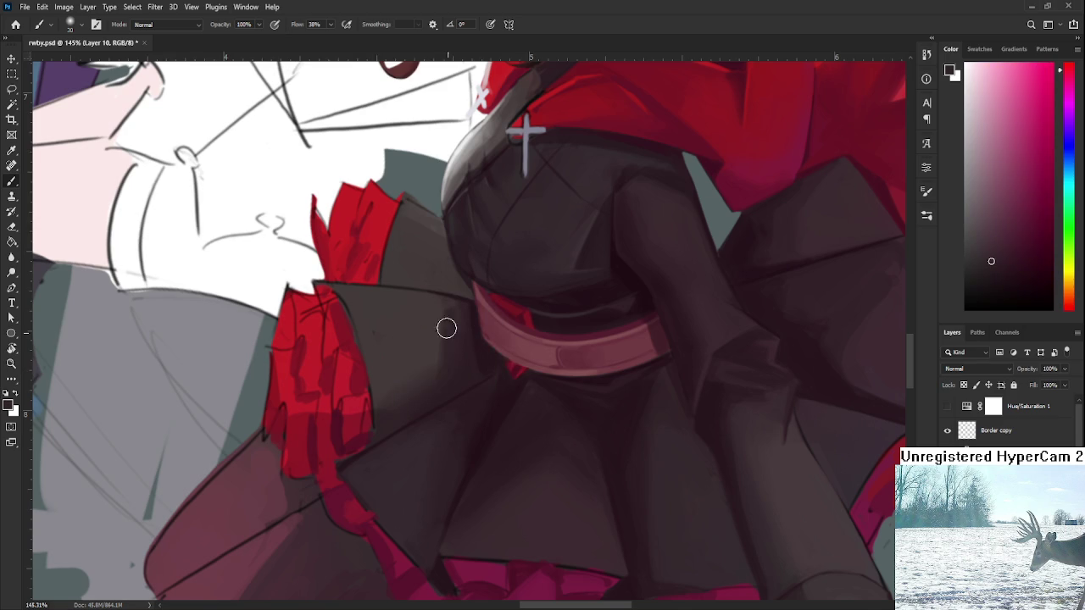
alt+click(440, 360)
alt+click(447, 336)
alt+click(449, 329)
alt+click(422, 341)
Zoom the view to 176% on the skirt below the belt.
scroll(516, 356, down, 3)
scroll(525, 360, down, 2)
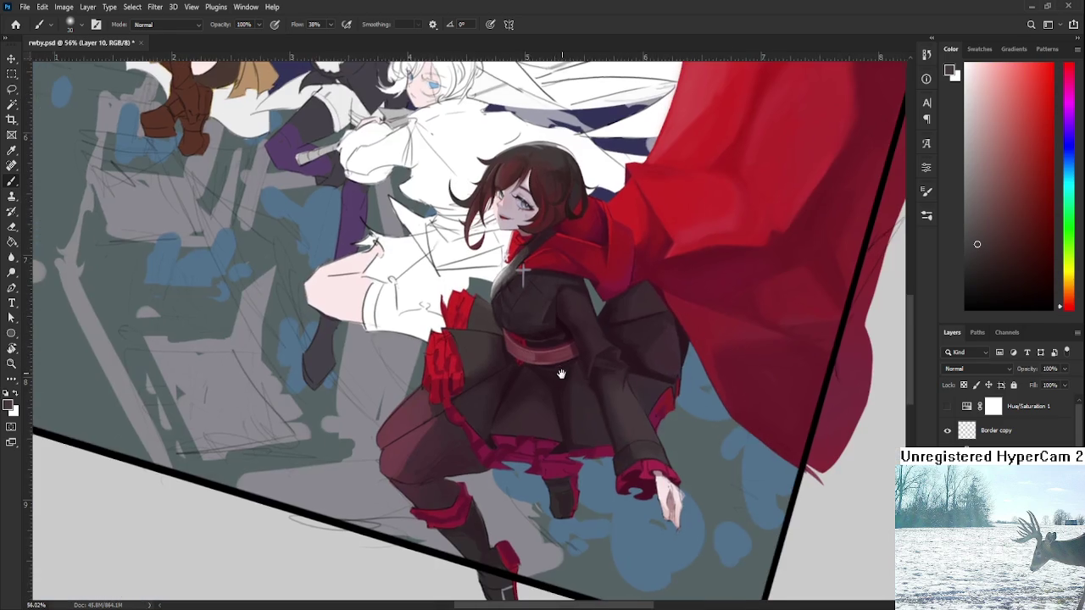
scroll(542, 394, up, 3)
scroll(541, 424, up, 1)
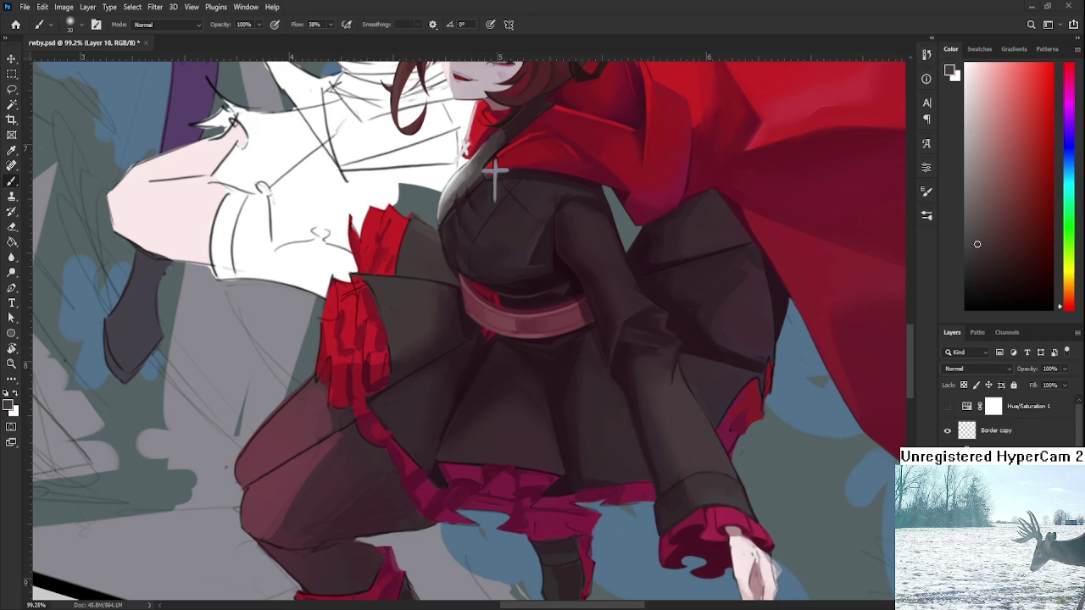
scroll(483, 420, up, 3)
scroll(457, 409, up, 1)
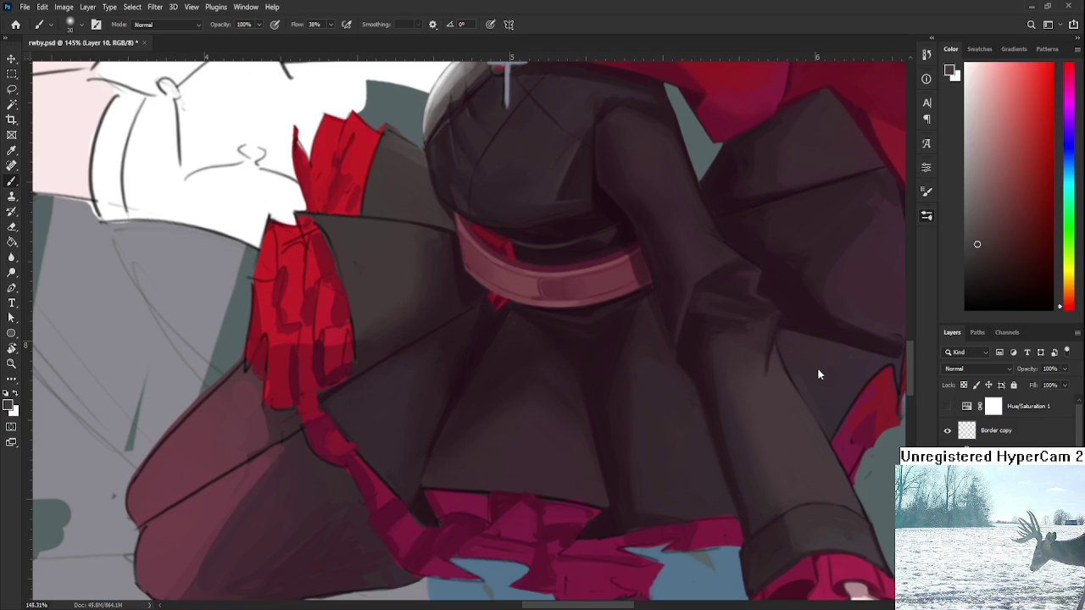
Shrink the brush below size 25 and brush faint shading into the skirt fold, resampling its colour.
key(bracketleft)
scroll(546, 351, up, 2)
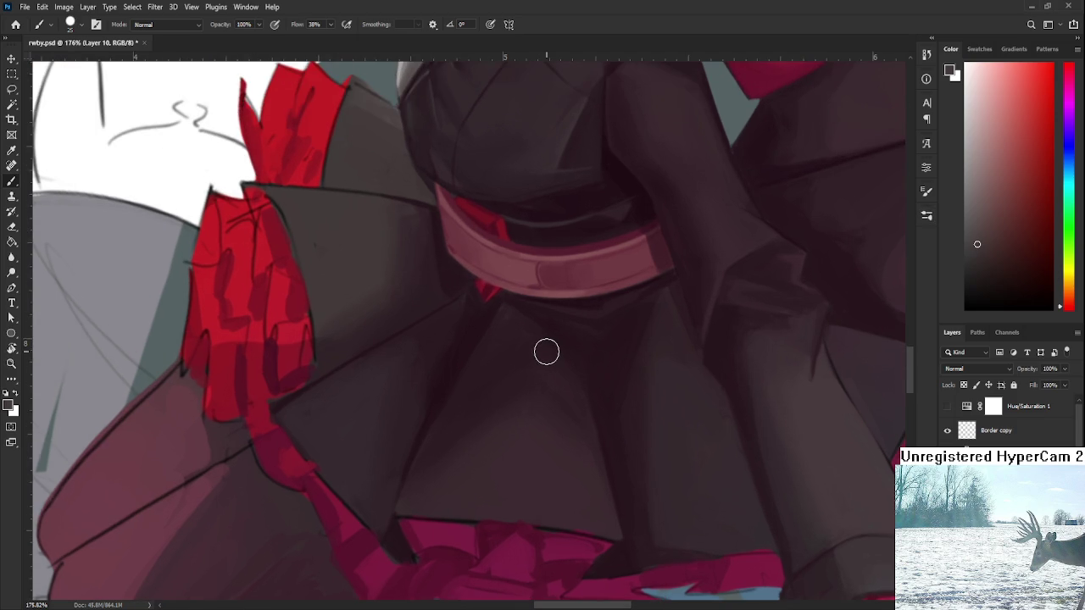
key(bracketleft)
key(bracketleft)
drag(455, 382, 470, 369)
alt+click(454, 383)
drag(460, 354, 436, 477)
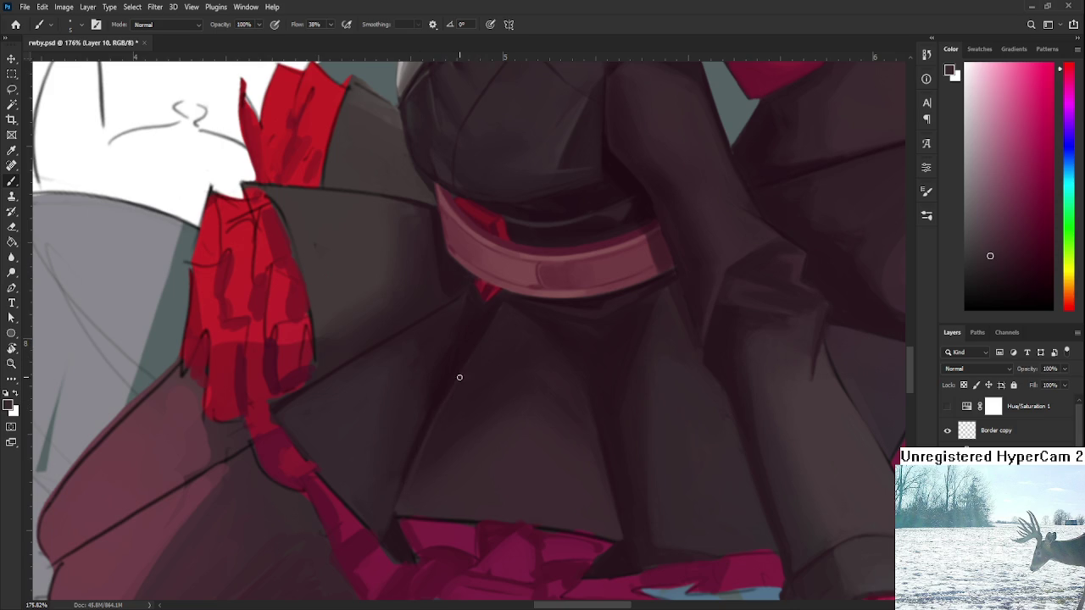
scroll(498, 379, down, 5)
scroll(498, 383, down, 1)
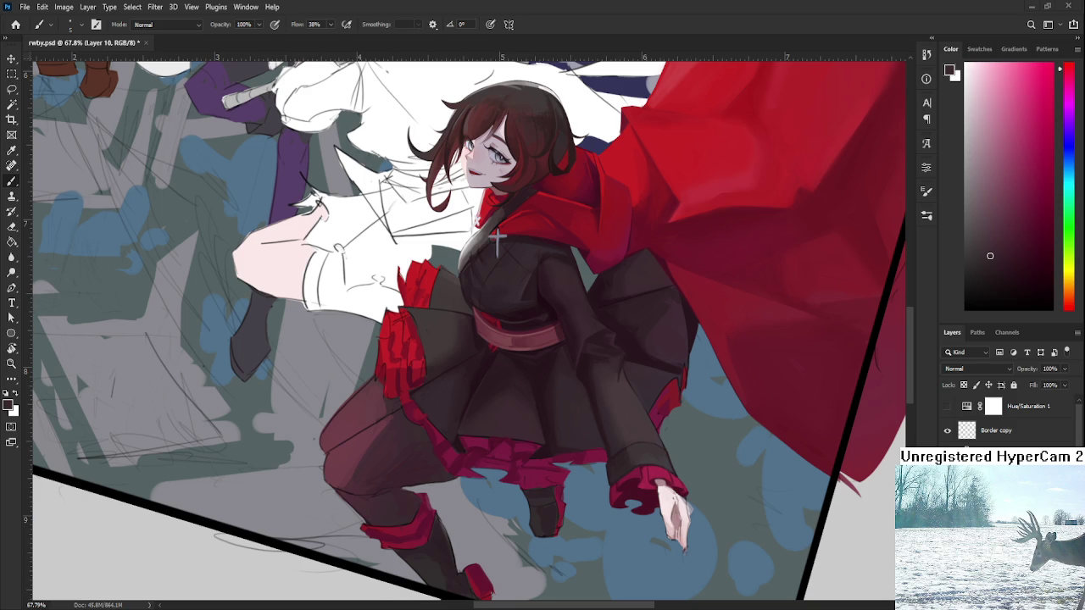
Zoom in, tilt the view, and sample dark tones from the skirt.
scroll(508, 423, up, 2)
scroll(503, 454, up, 5)
drag(503, 452, 472, 402)
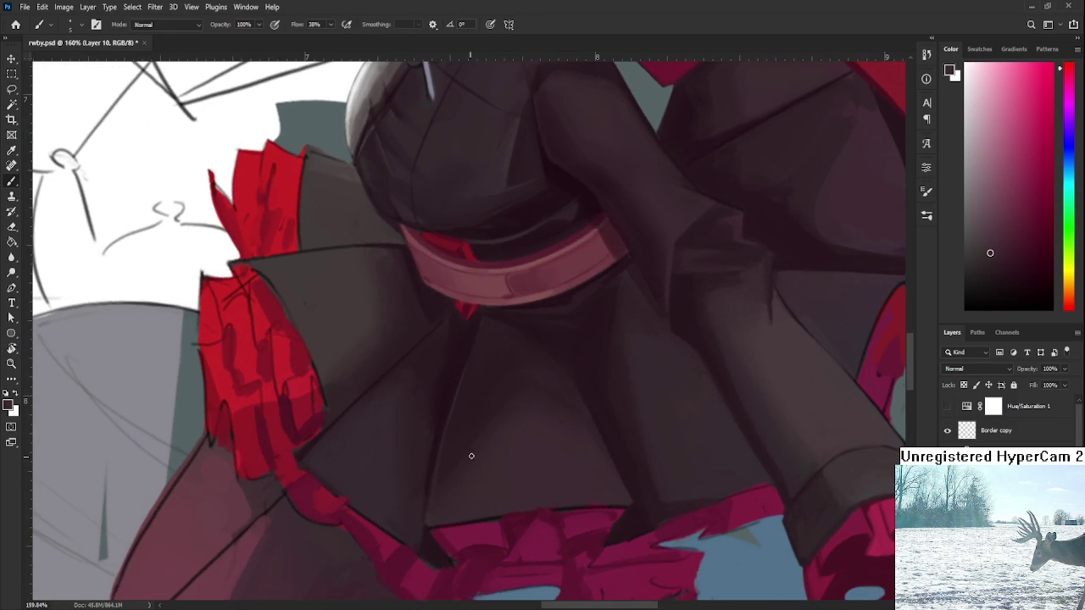
alt+click(512, 390)
alt+click(503, 421)
alt+click(504, 401)
Enlarge the brush and sample more skirt and dress shades to smooth the belt shadow.
scroll(535, 388, down, 5)
scroll(507, 363, up, 5)
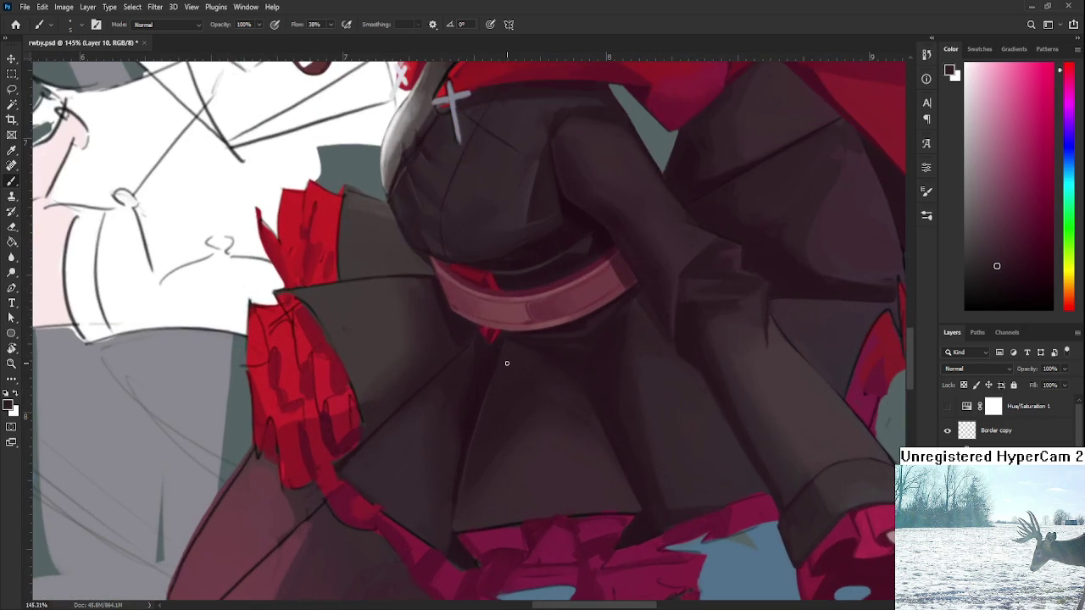
alt+click(525, 433)
key(bracketright)
key(bracketright)
key(bracketright)
alt+click(507, 426)
alt+click(544, 397)
alt+click(590, 381)
Rotate the canvas while sampling skirt tones, then reframe and zoom out to about 50%.
key(r)
drag(608, 347, 531, 410)
alt+click(535, 442)
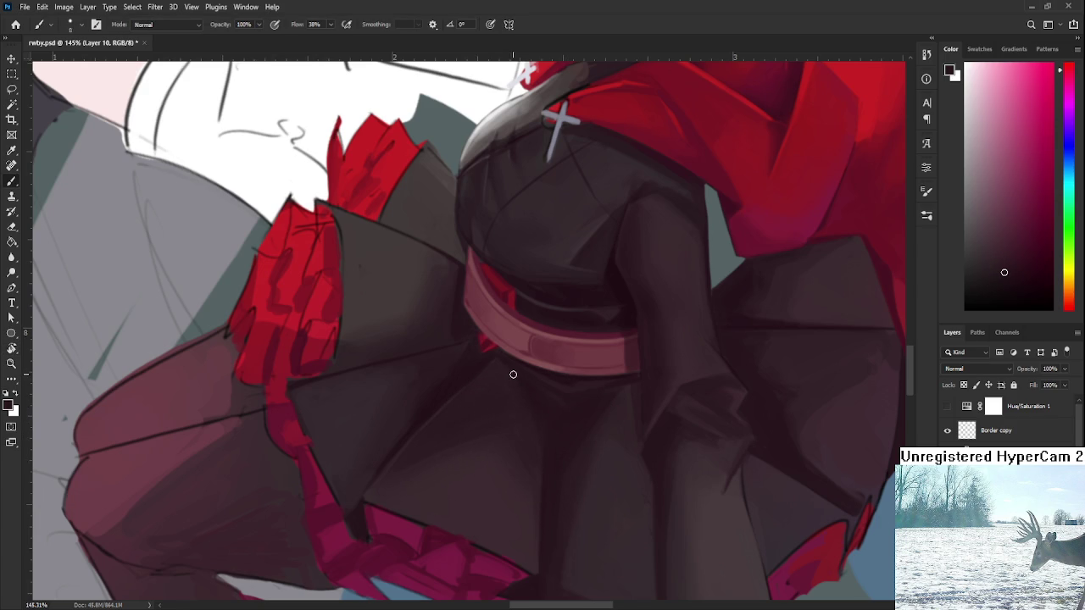
alt+click(567, 384)
mouse_move(567, 385)
mouse_down()
mouse_move(477, 501)
mouse_move(514, 480)
mouse_move(501, 387)
mouse_up()
key(r)
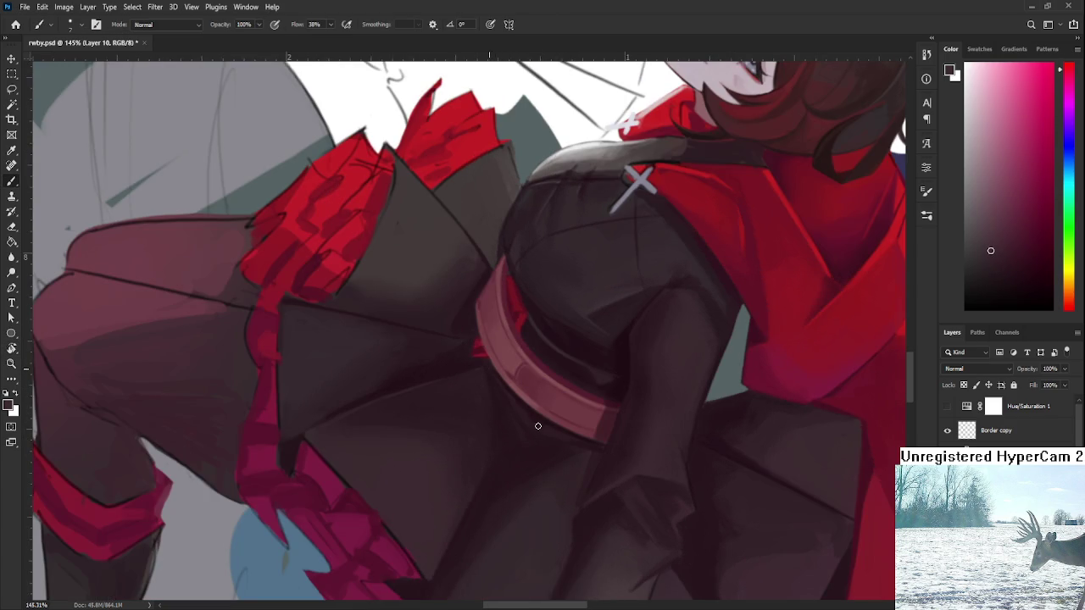
key(r)
mouse_move(546, 434)
mouse_down()
mouse_move(672, 376)
mouse_move(297, 467)
mouse_up()
scroll(649, 383, down, 5)
scroll(653, 395, down, 3)
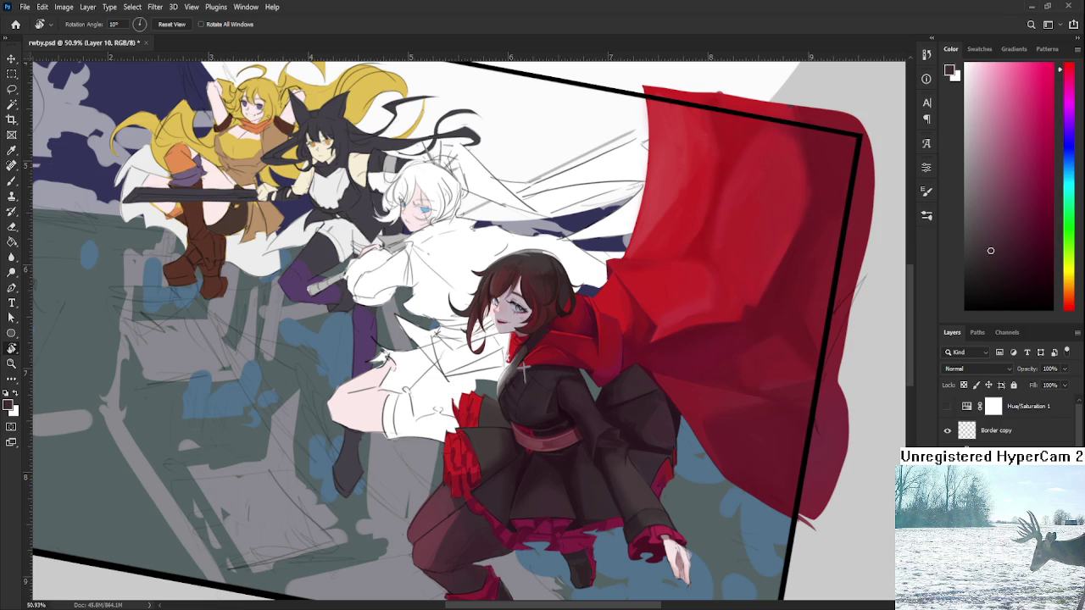
Switch to the Brush and sample a dark tone from several spots on the skirt.
scroll(593, 476, up, 3)
scroll(543, 466, down, 2)
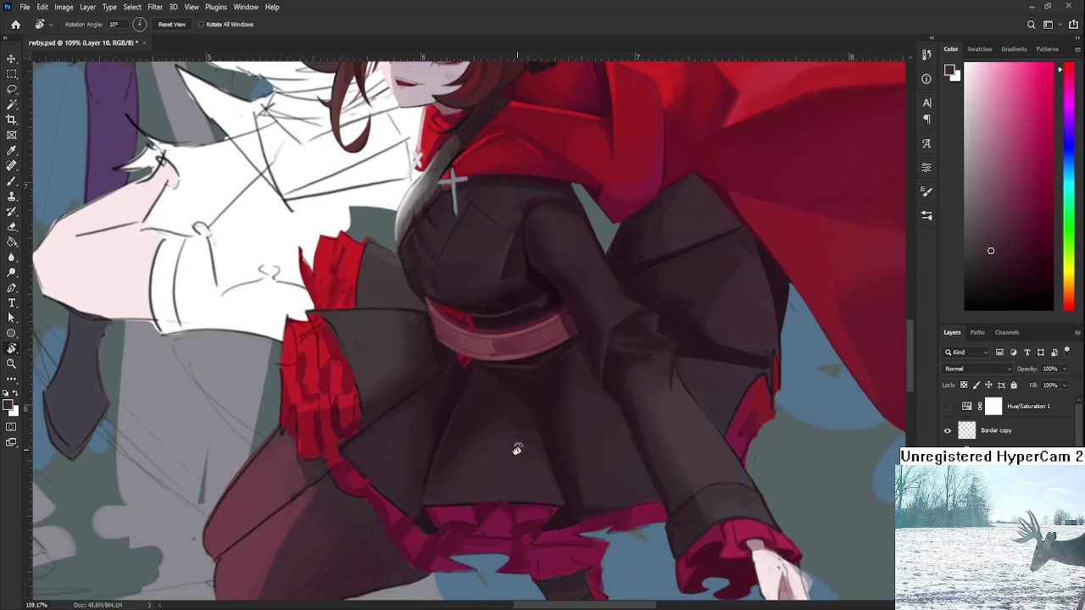
key(b)
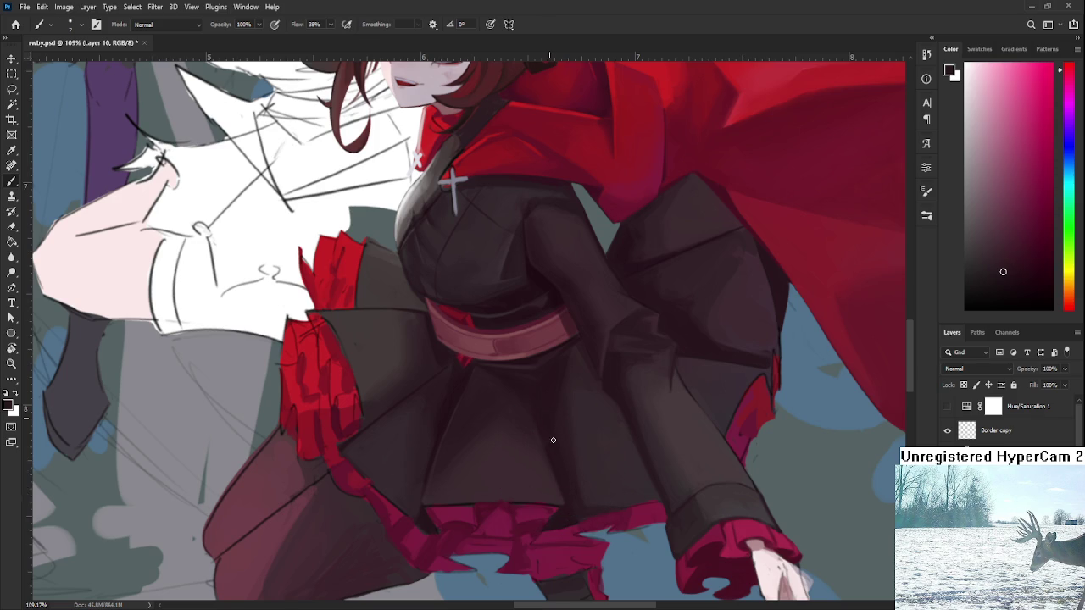
alt+click(563, 432)
alt+click(580, 417)
alt+click(654, 379)
alt+click(584, 439)
alt+scroll(581, 448, down, 5)
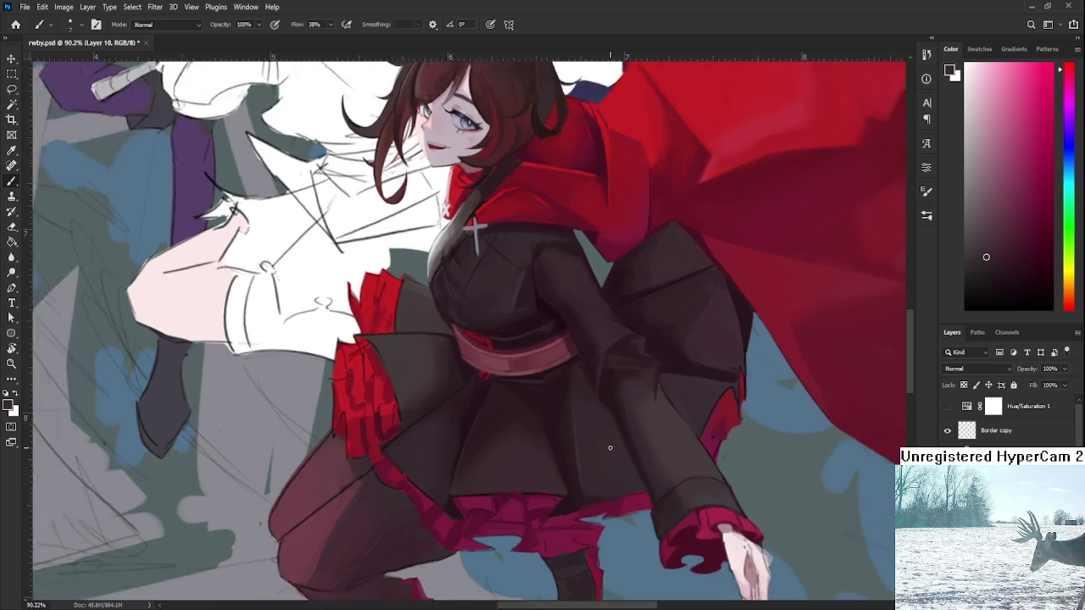
Zoom in on the skirt and belt and sample several dark skirt shades.
alt+scroll(595, 433, up, 3)
alt+scroll(599, 431, up, 3)
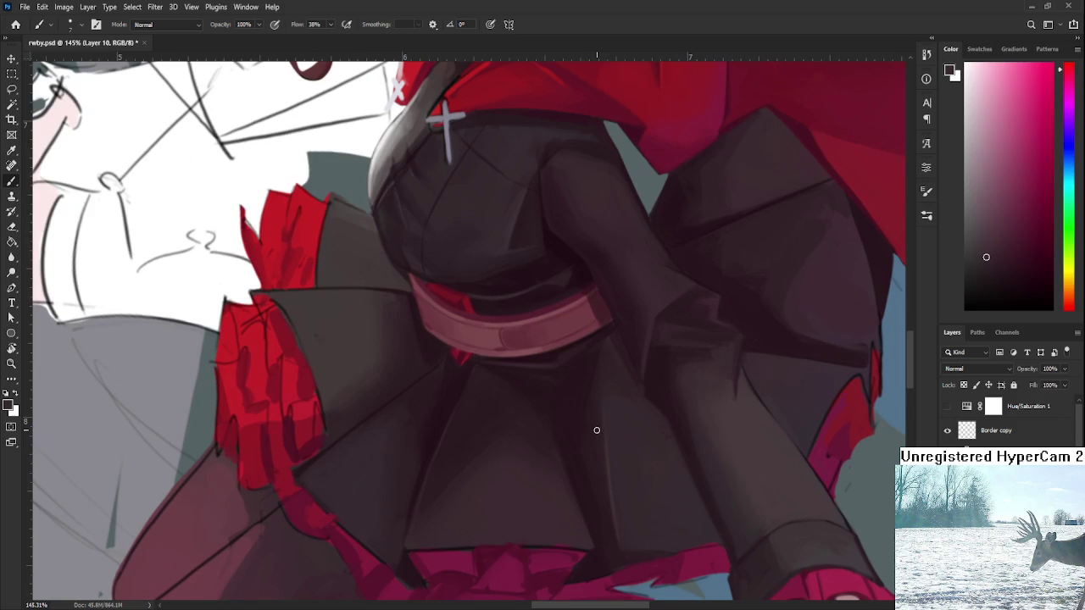
alt+click(608, 439)
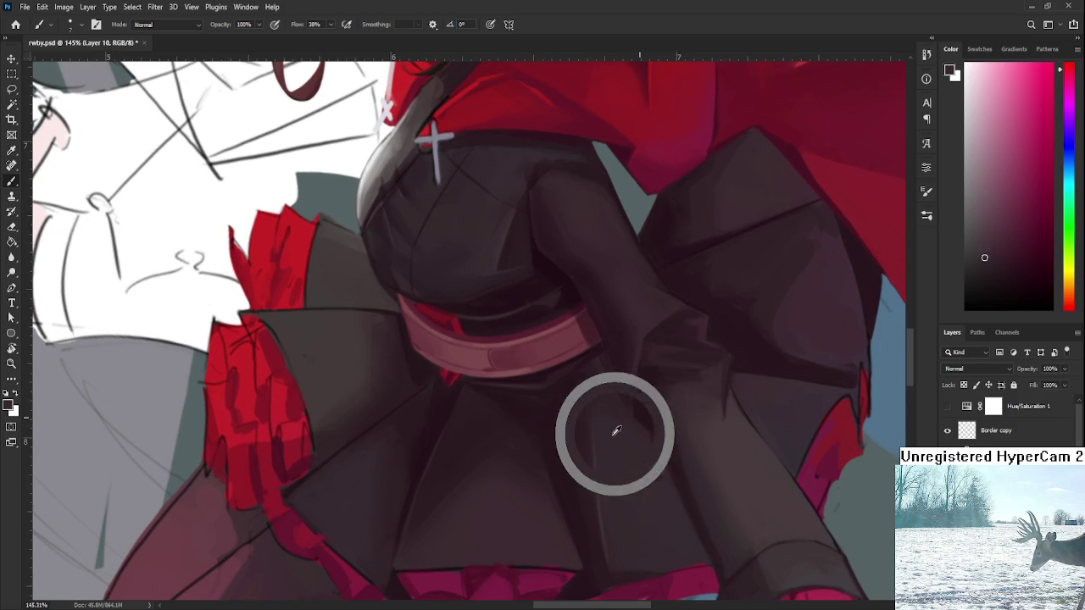
alt+click(604, 483)
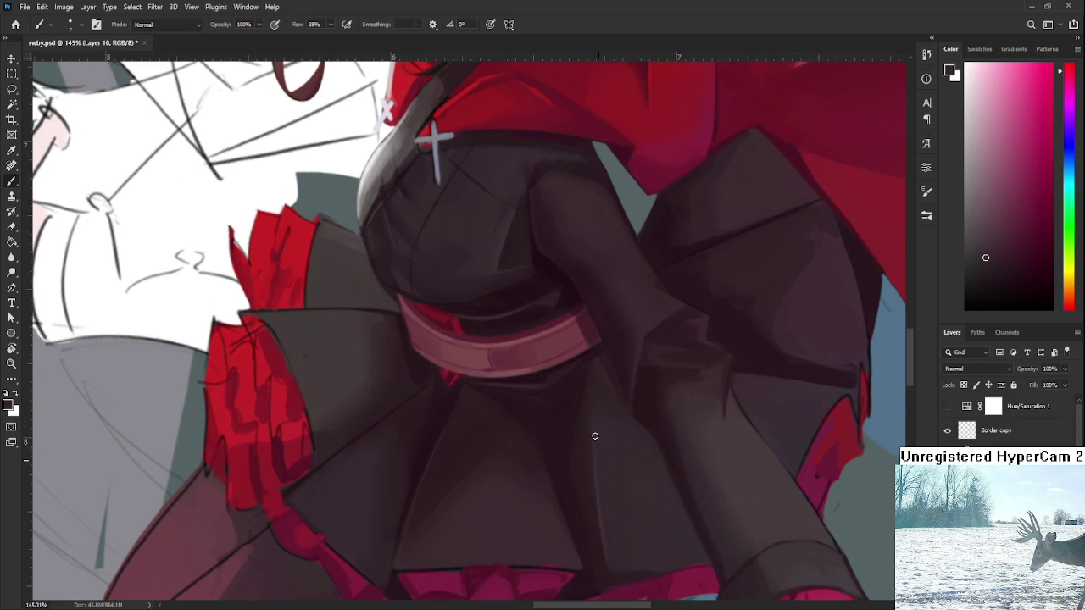
alt+click(437, 535)
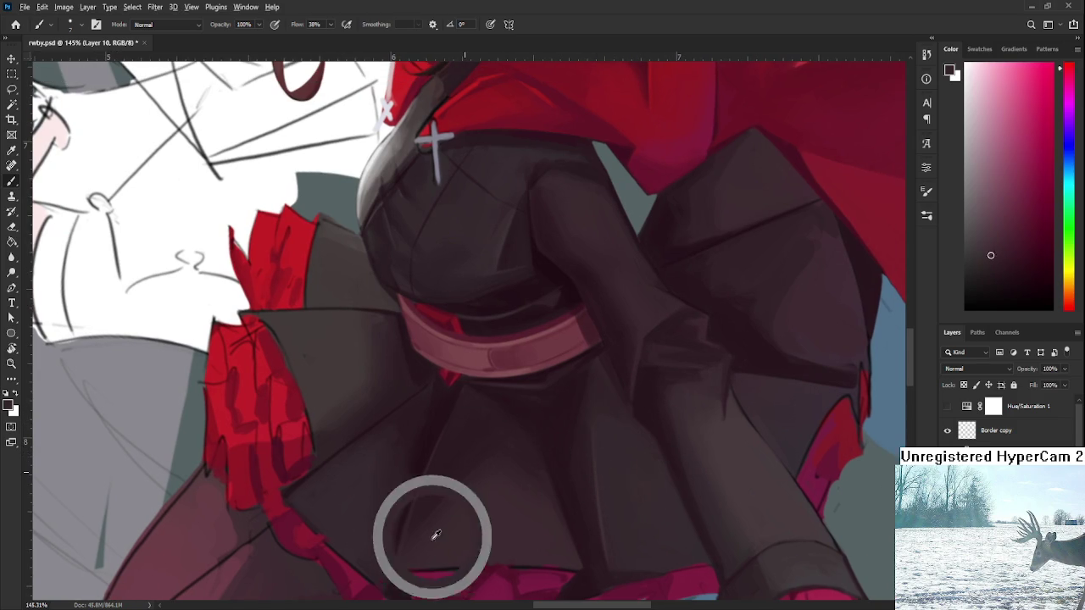
alt+click(585, 390)
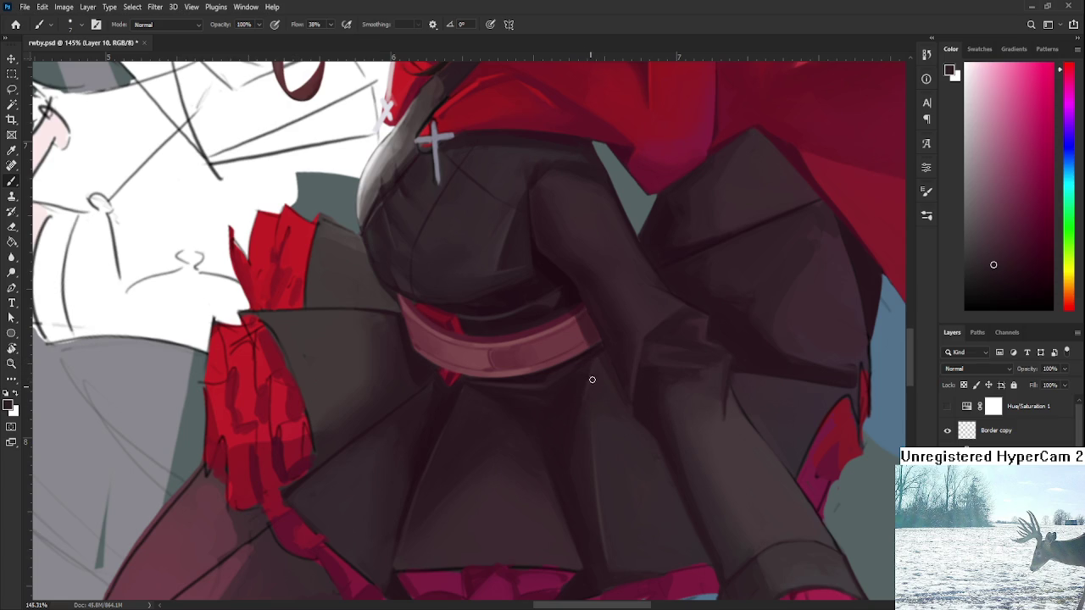
Sample a few dark shades from the coat.
scroll(593, 368, down, 2)
scroll(593, 369, down, 4)
scroll(584, 368, up, 2)
scroll(582, 369, up, 4)
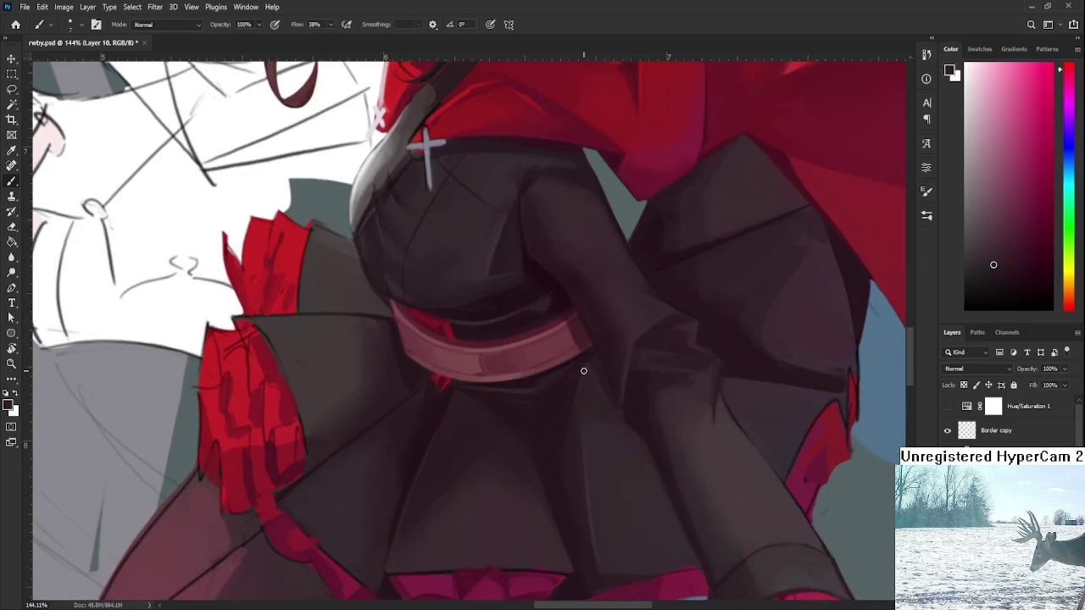
scroll(542, 399, down, 1)
scroll(458, 466, up, 1)
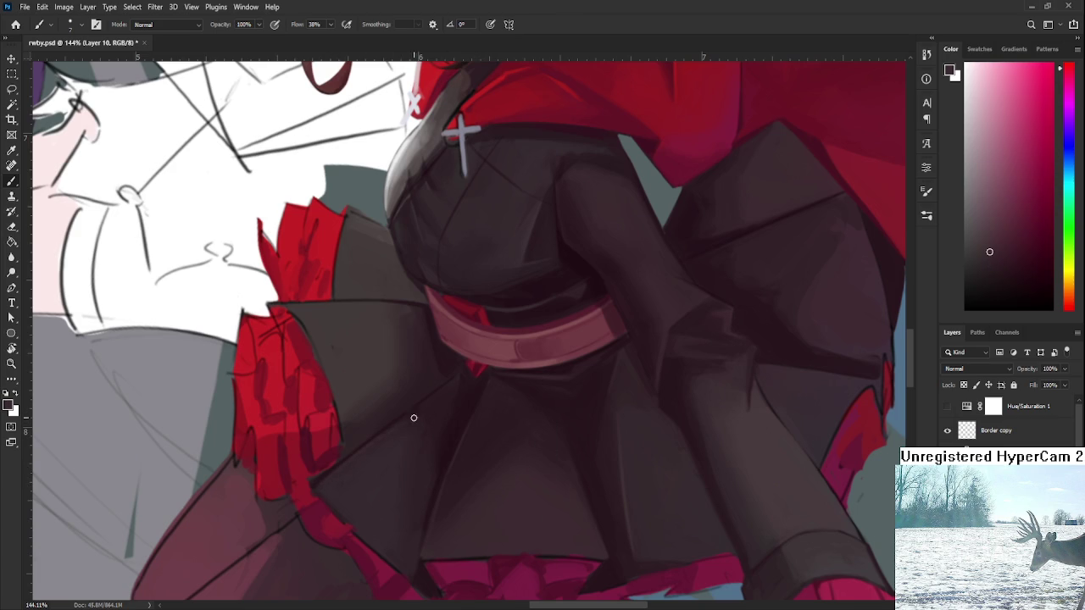
alt+click(412, 412)
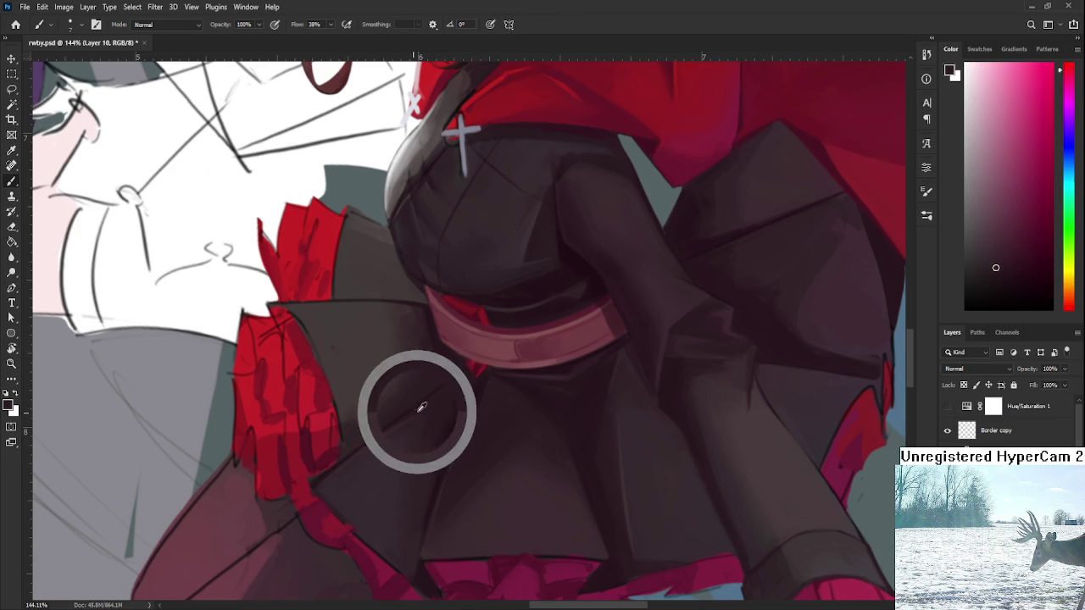
alt+click(385, 441)
alt+click(432, 406)
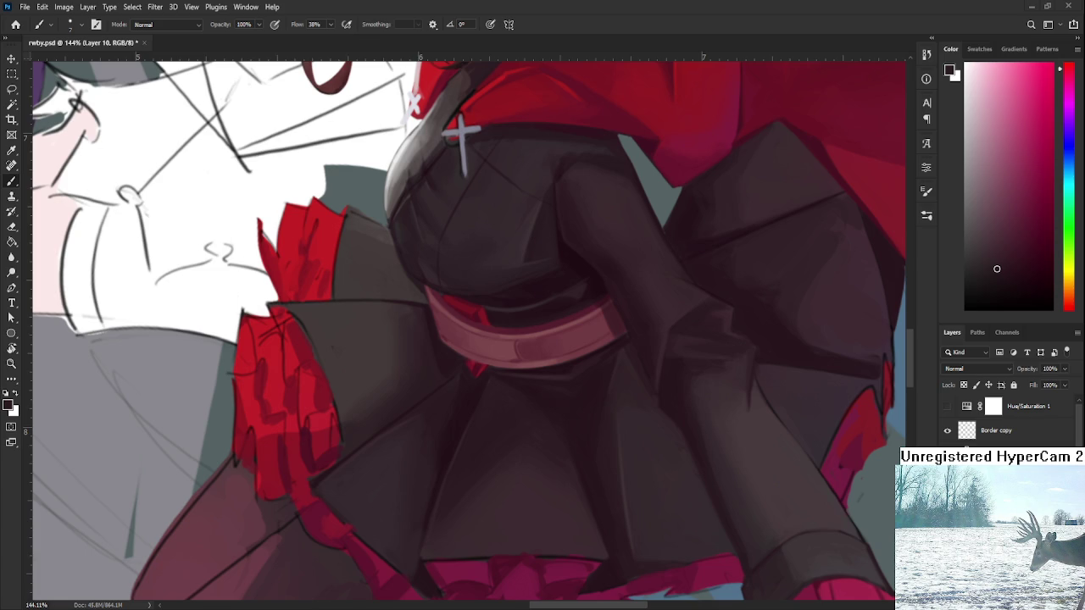
Resample coat shades, finishing on a darker tone from the skirt.
click(550, 351)
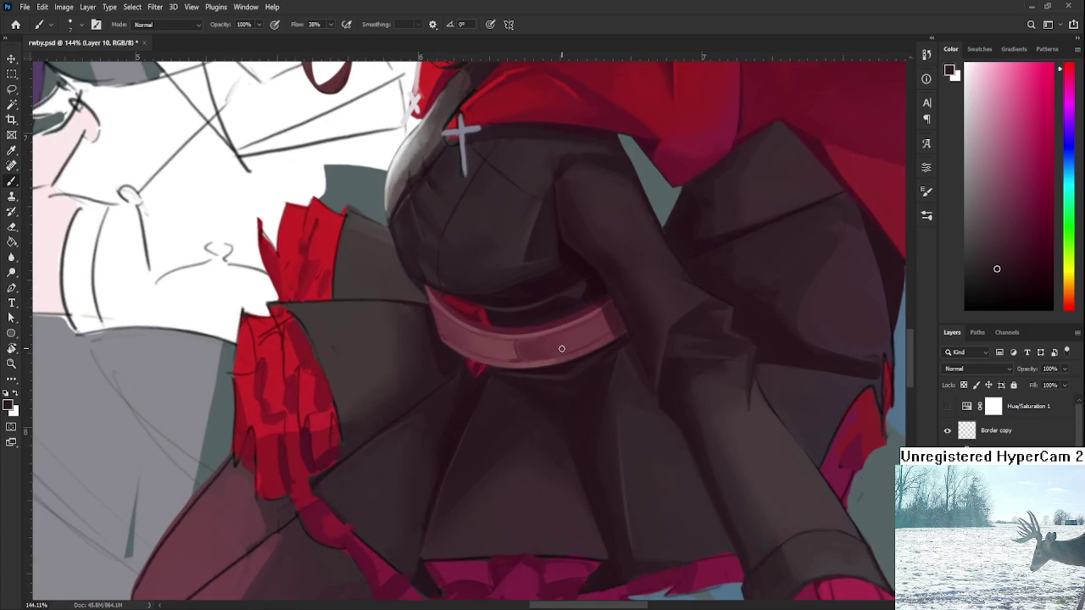
alt+click(443, 425)
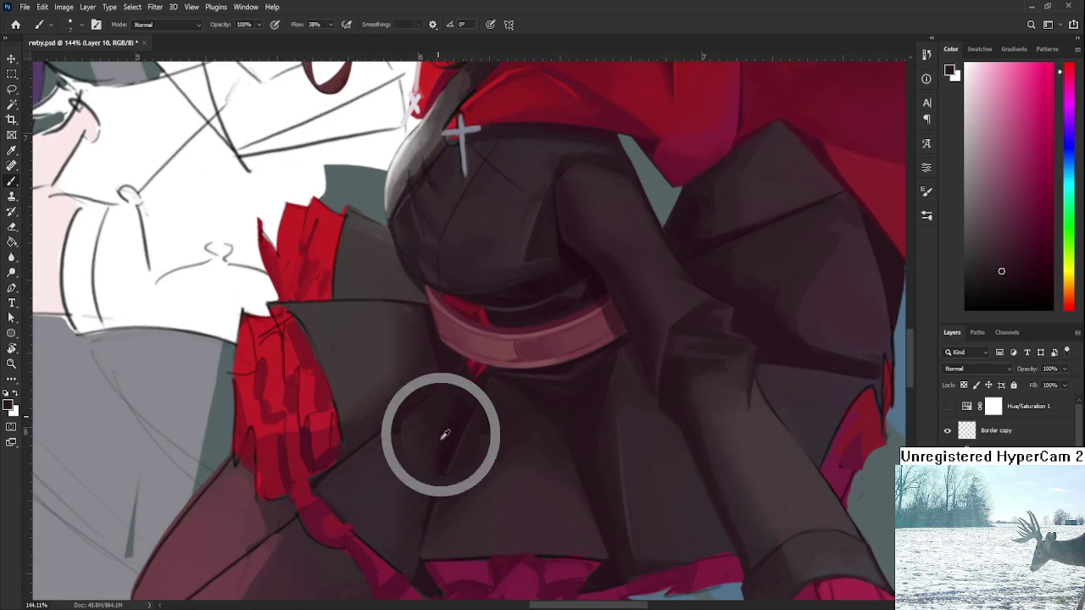
alt+click(479, 424)
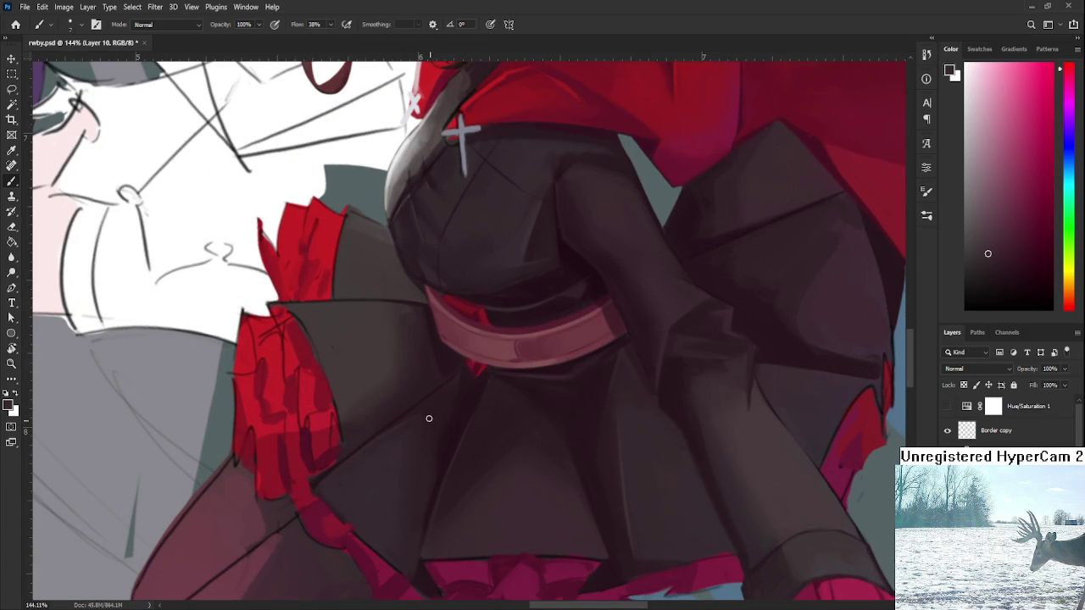
alt+click(446, 472)
Zoom out to check the whole piece, then frame the girl's face and cape.
scroll(439, 423, down, 2)
scroll(445, 422, down, 3)
scroll(450, 421, down, 2)
scroll(456, 421, down, 2)
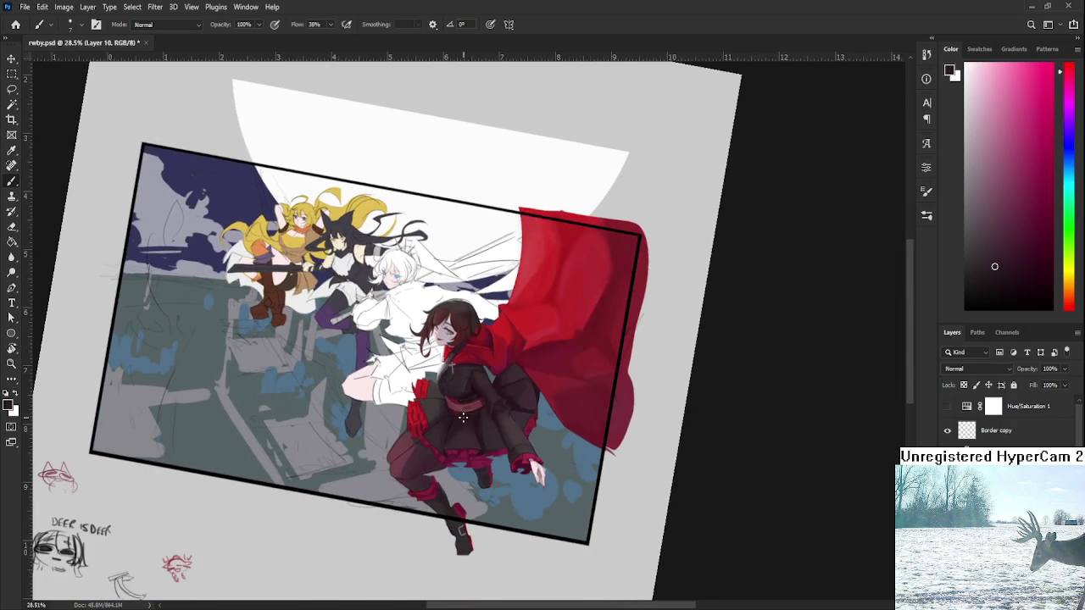
scroll(481, 409, up, 4)
scroll(466, 440, up, 3)
scroll(463, 455, up, 2)
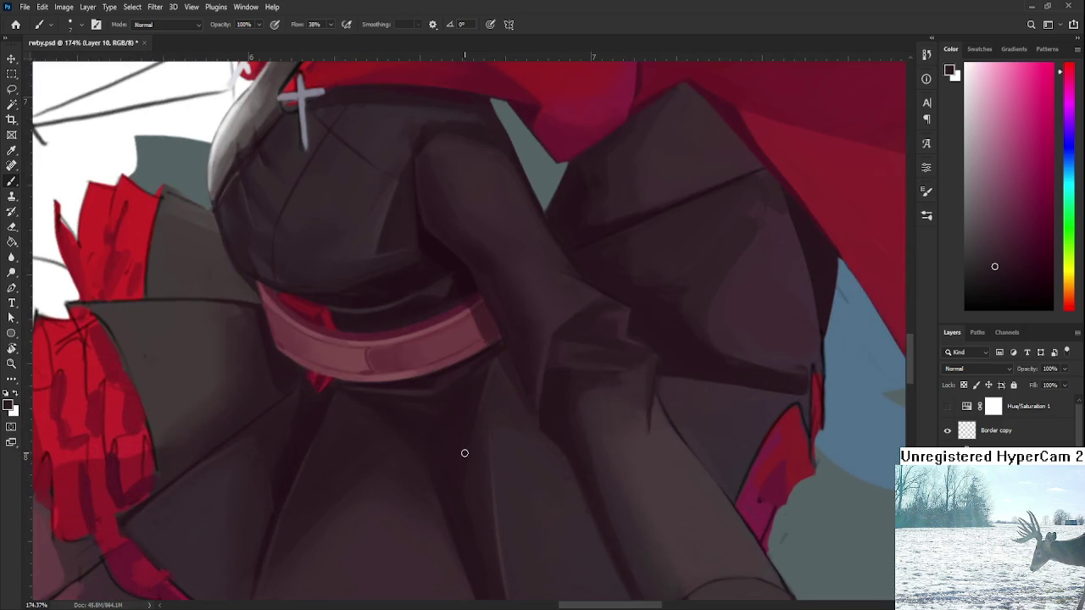
scroll(463, 455, down, 3)
scroll(467, 445, up, 1)
scroll(467, 444, up, 1)
scroll(470, 443, down, 1)
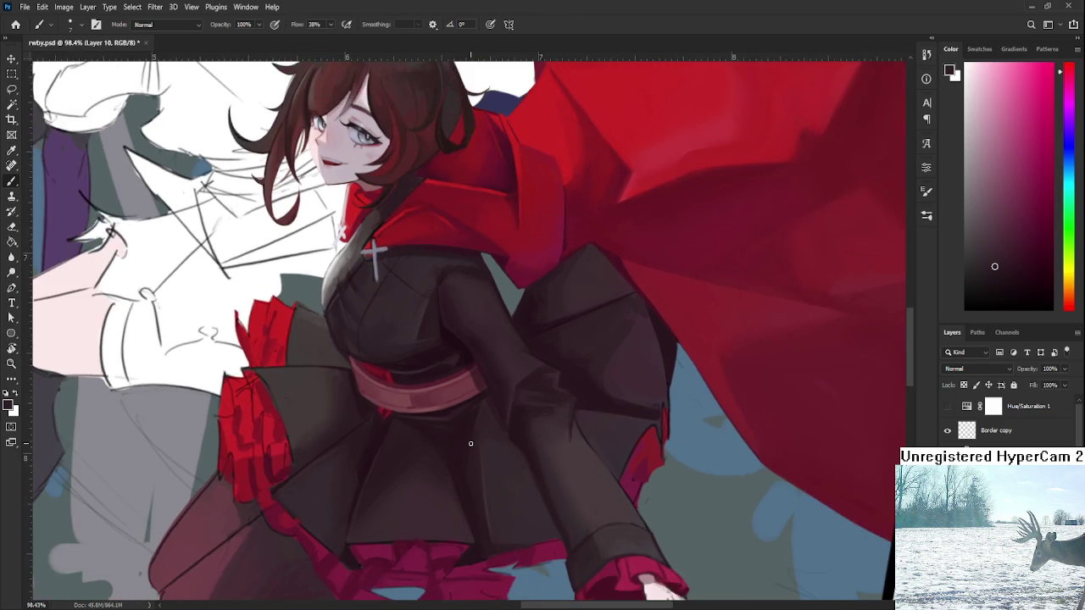
scroll(470, 443, up, 1)
scroll(475, 437, up, 1)
mouse_move(483, 431)
mouse_down()
mouse_move(432, 514)
mouse_move(455, 460)
mouse_up()
scroll(474, 475, up, 1)
scroll(509, 495, down, 1)
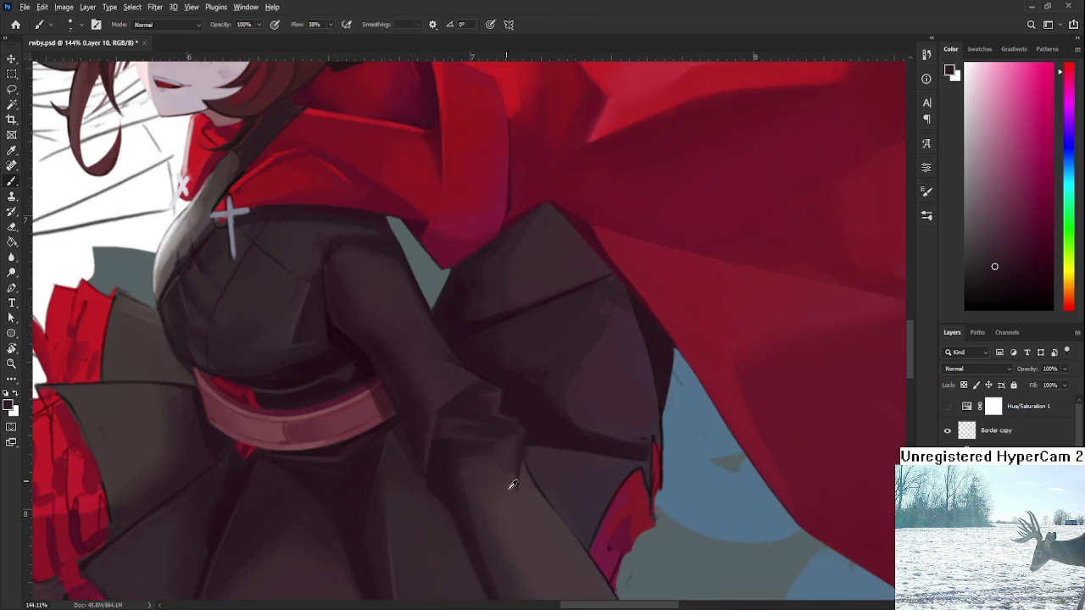
scroll(524, 475, up, 2)
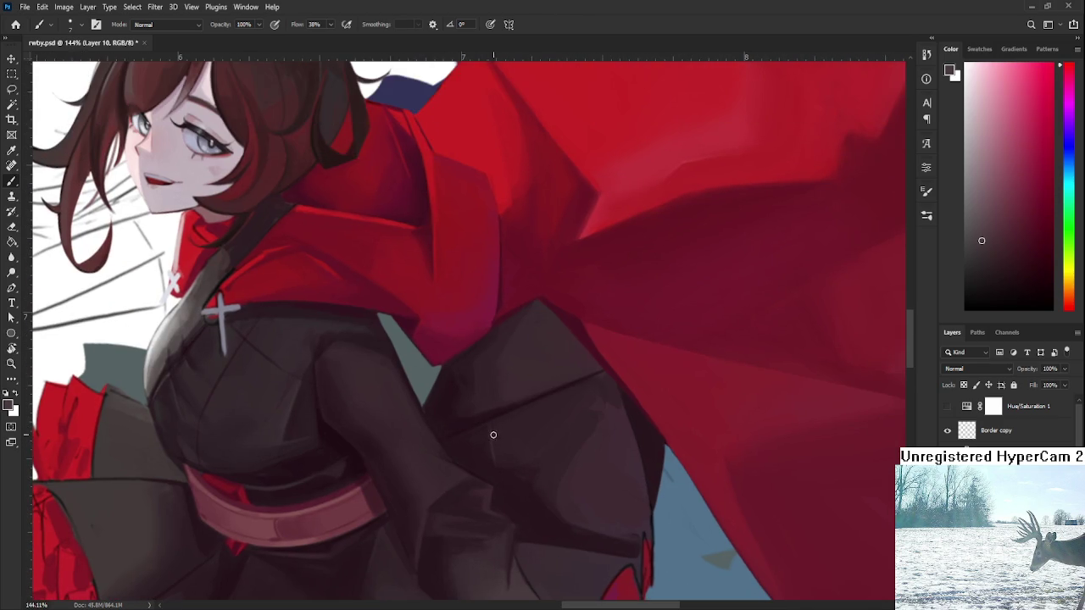
Sample several darker and lighter coat shades beside the cape.
alt+click(507, 426)
alt+click(536, 452)
alt+click(581, 454)
alt+click(591, 429)
alt+click(556, 483)
alt+click(569, 474)
scroll(465, 462, down, 1)
Sample dark robe shades while panning over the red-caped girl and white-haired figure.
scroll(465, 462, down, 3)
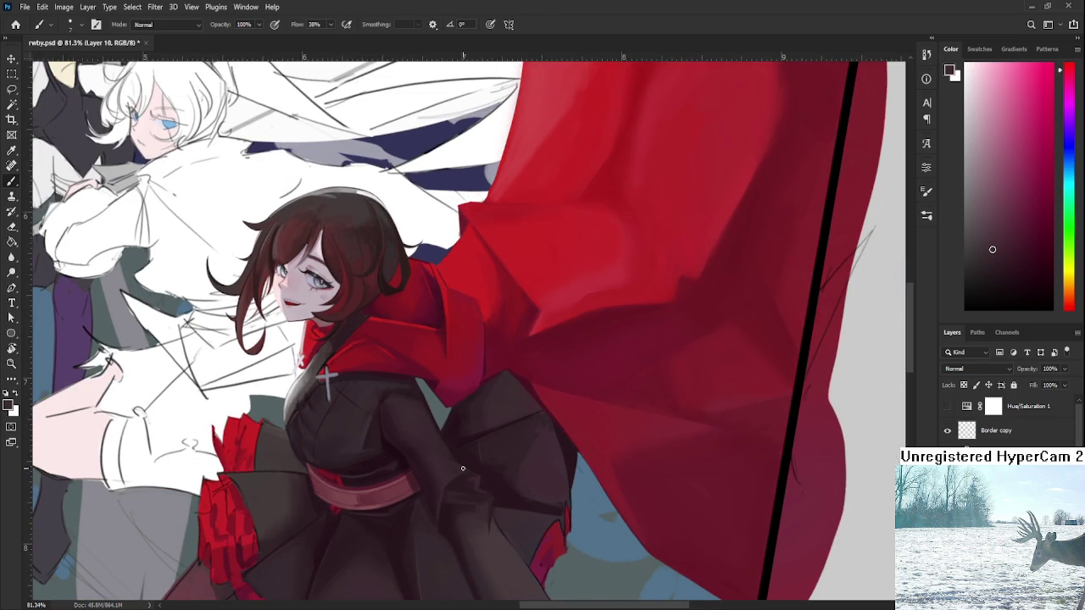
scroll(462, 468, up, 2)
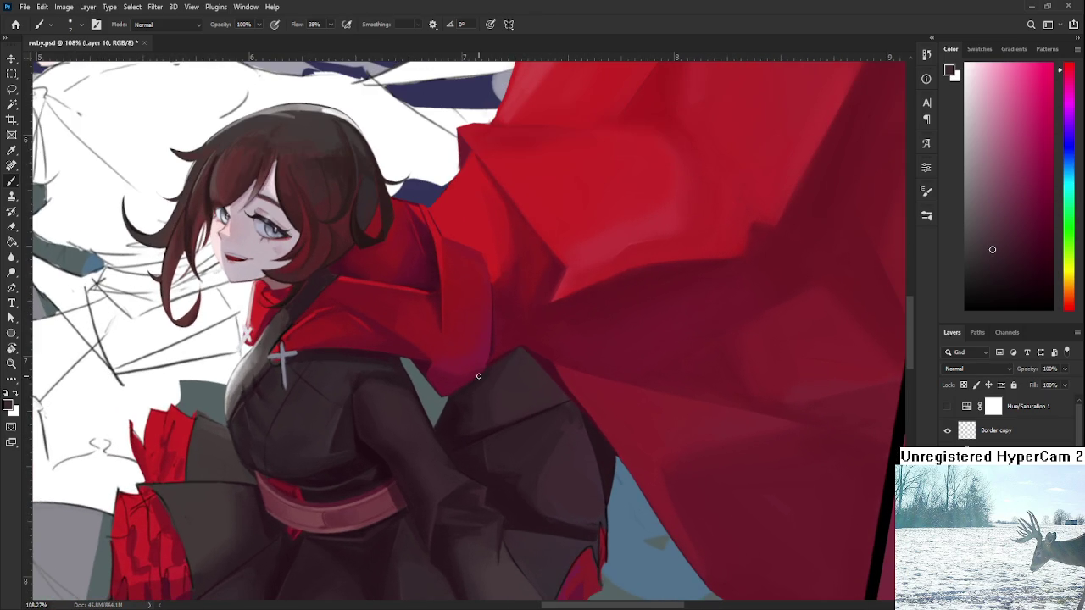
alt+click(480, 407)
drag(473, 482, 465, 513)
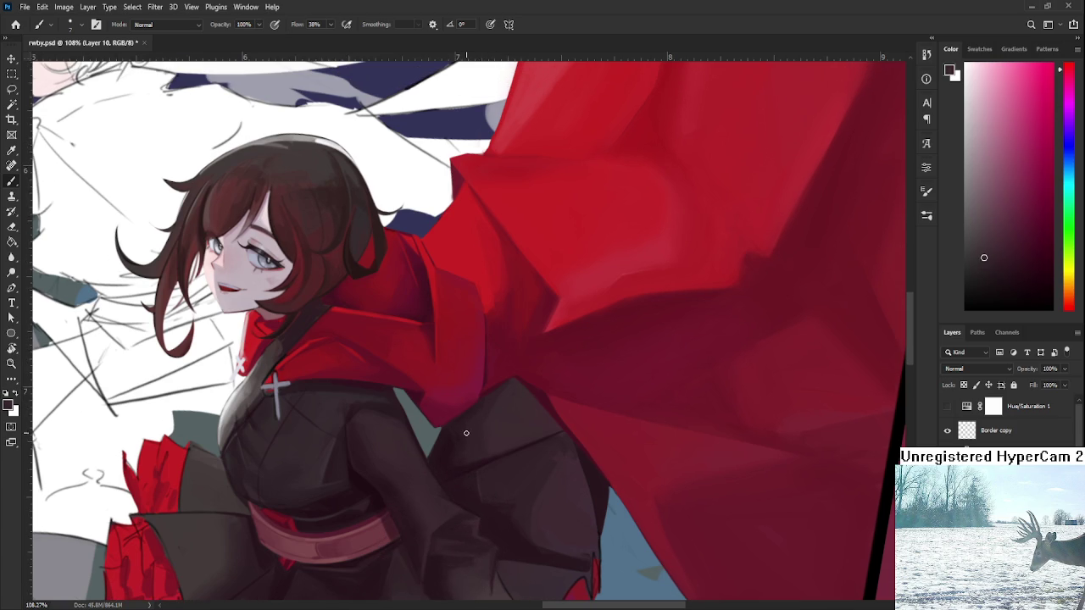
alt+click(475, 423)
drag(480, 409, 549, 371)
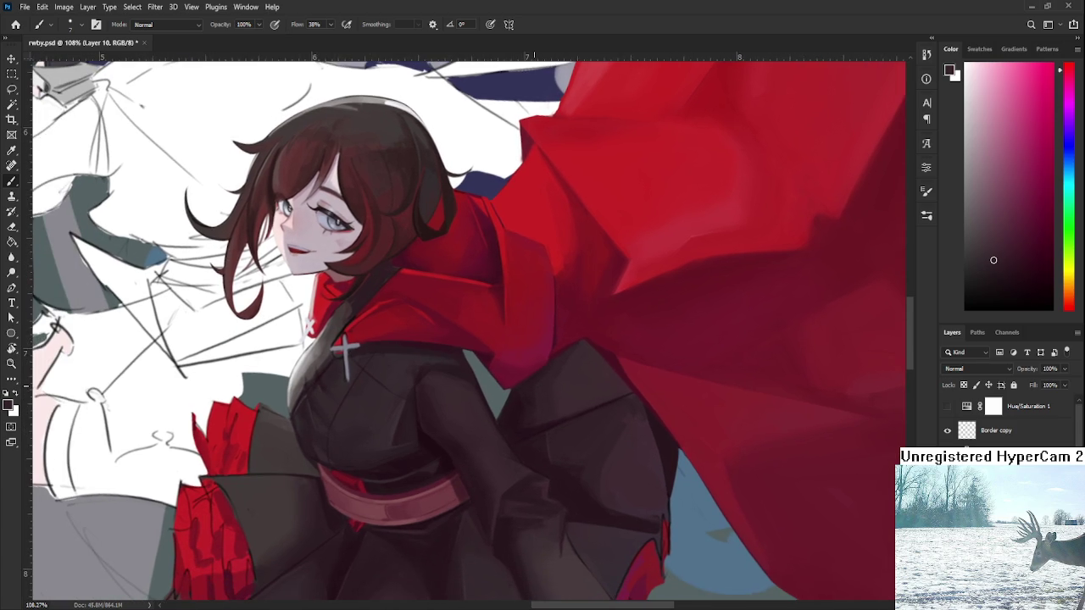
scroll(574, 378, down, 3)
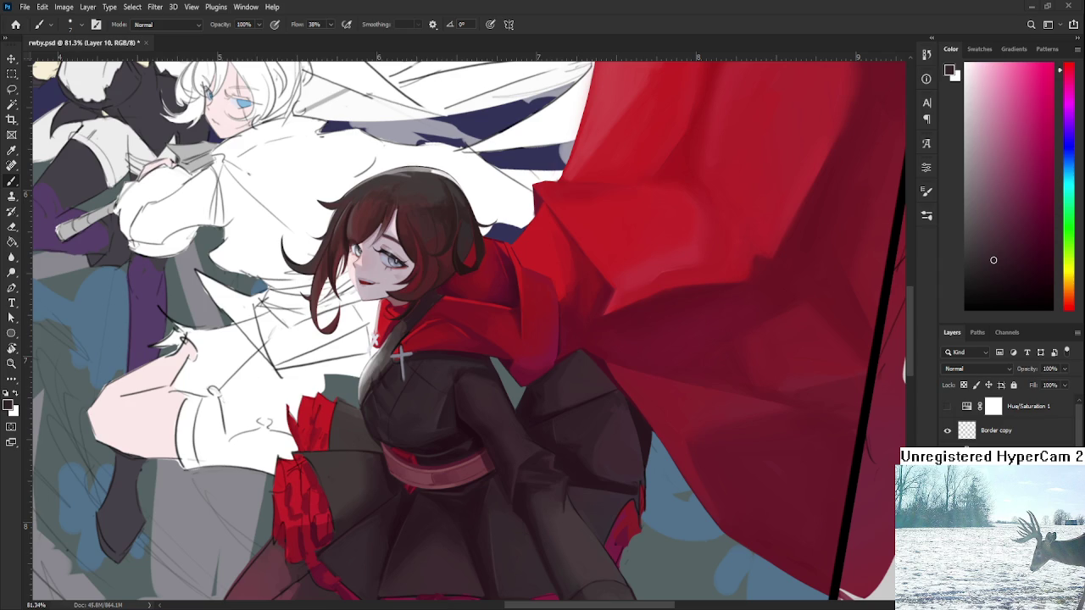
Pan to the coat and right side of the cape and sample the dark coat colour.
scroll(589, 526, up, 2)
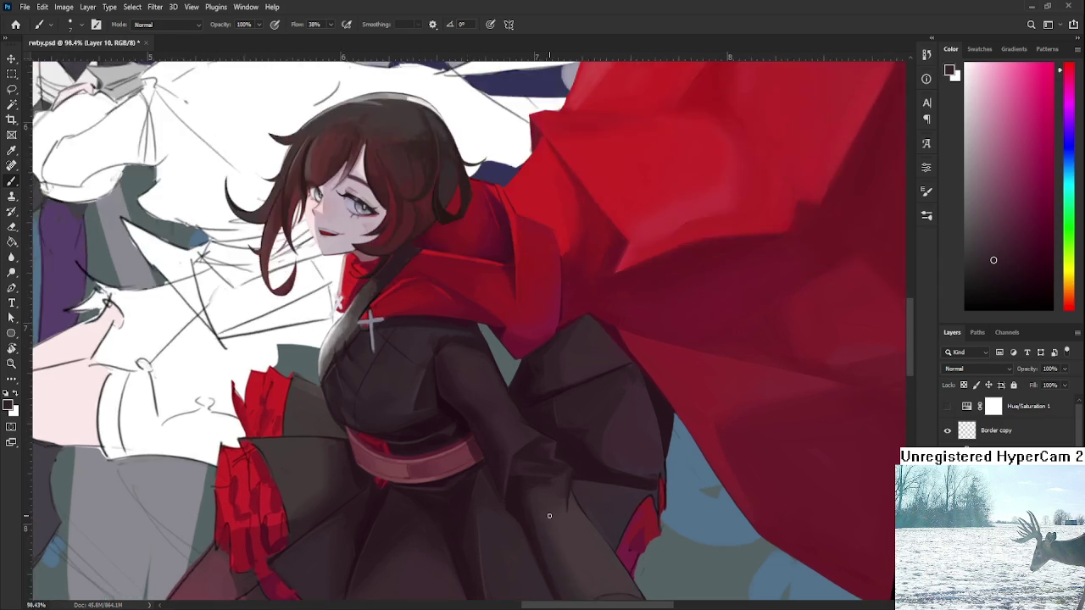
scroll(589, 526, down, 1)
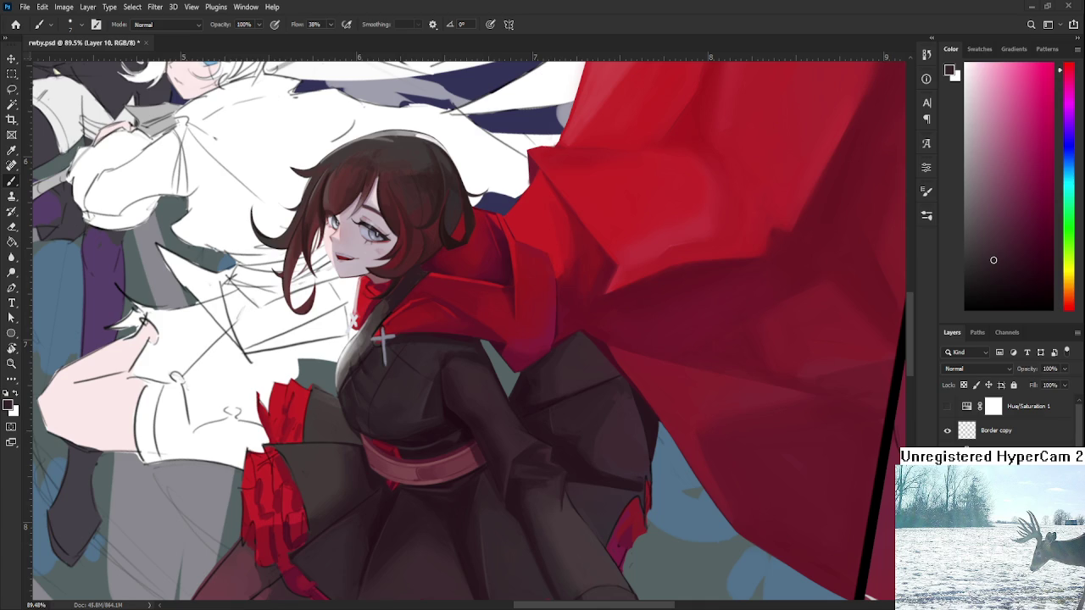
mouse_move(383, 339)
mouse_down()
mouse_move(509, 394)
mouse_move(489, 457)
mouse_up()
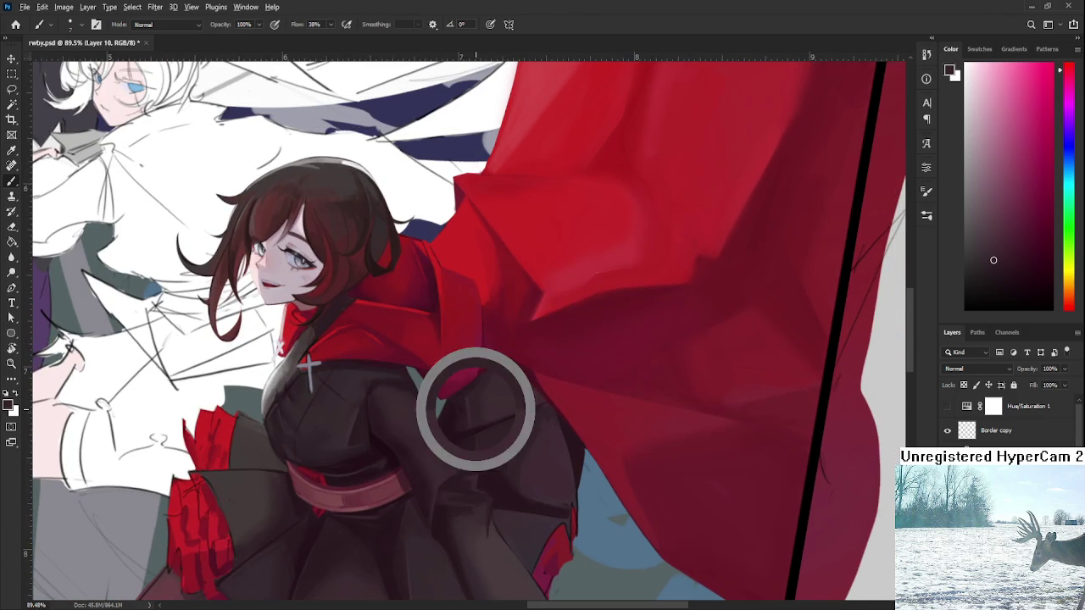
alt+click(469, 399)
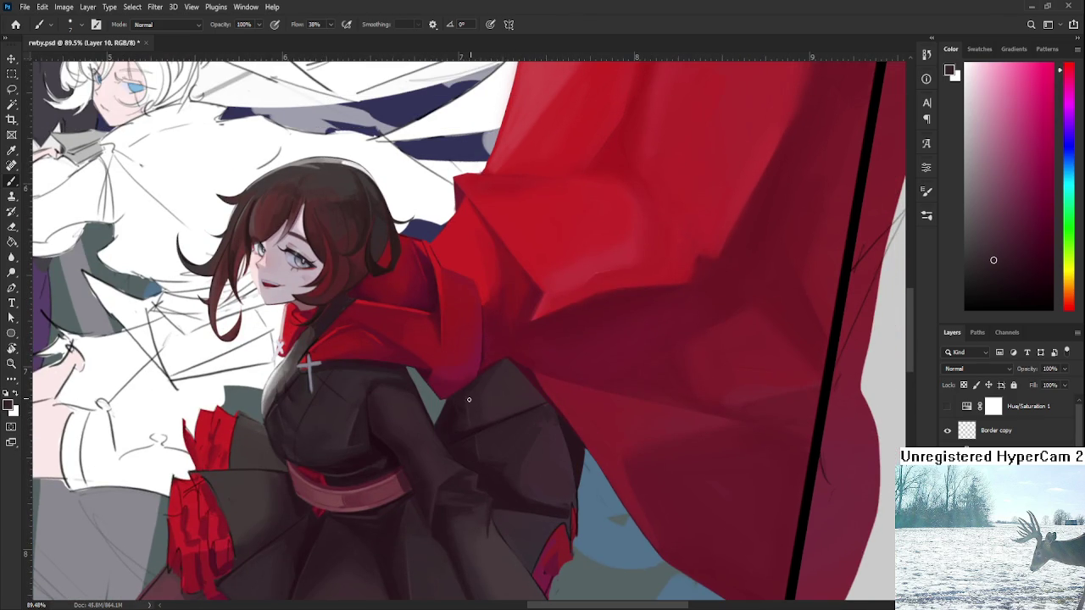
alt+click(488, 444)
alt+click(477, 402)
alt+click(462, 403)
Rotate the canvas view briefly, set it upright, and zoom to check the composition.
key(r)
drag(478, 374, 478, 458)
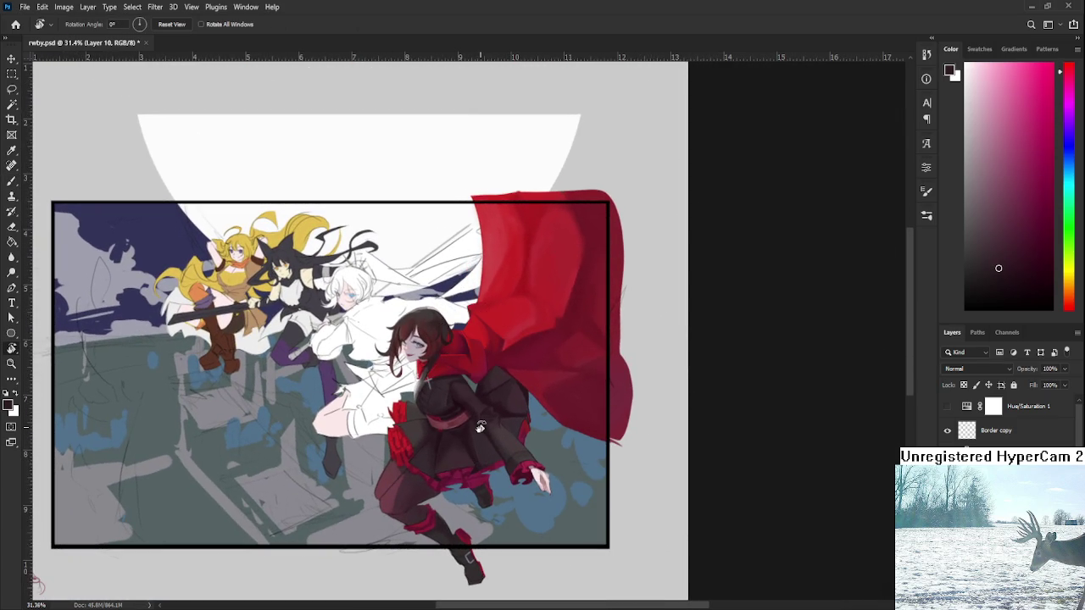
scroll(479, 428, up, 1)
scroll(479, 423, up, 2)
scroll(497, 424, up, 1)
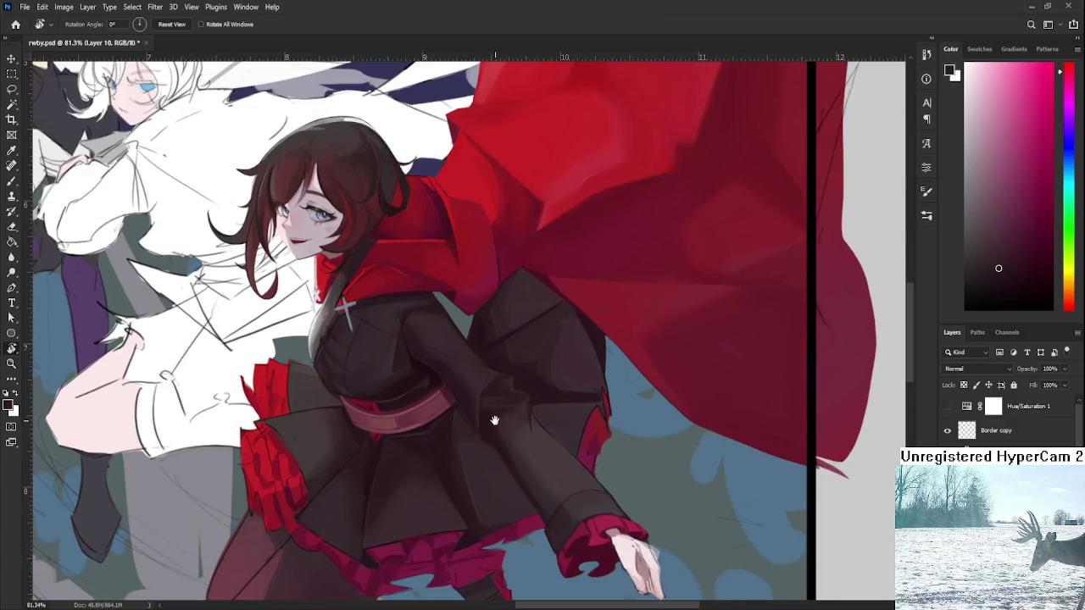
scroll(499, 424, up, 1)
scroll(500, 525, down, 1)
scroll(497, 519, down, 1)
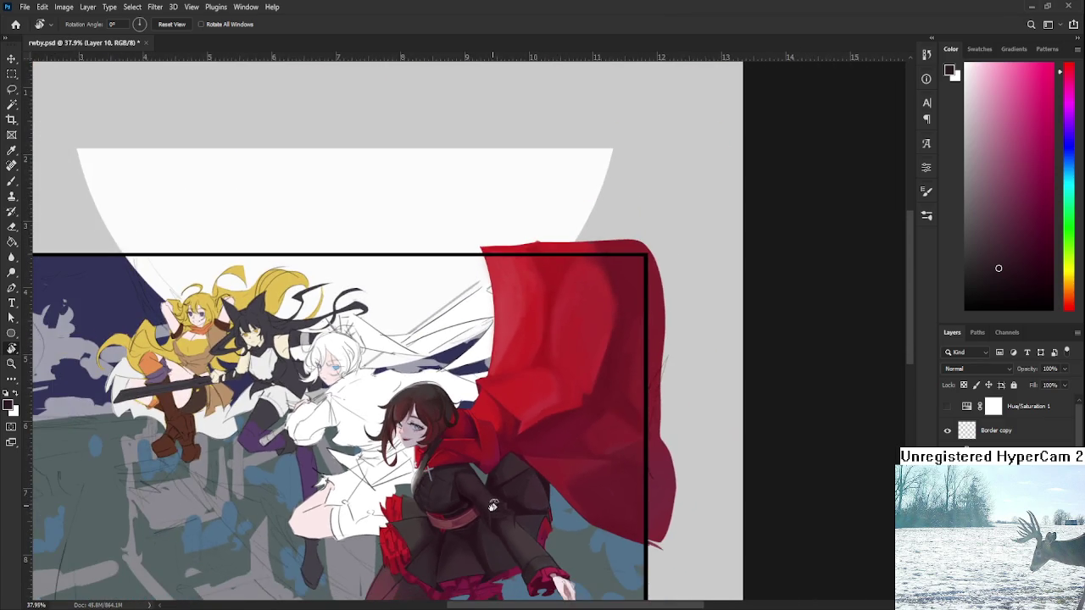
Paint dark strokes over the teal gap beside the sleeve and resample coat shades.
scroll(490, 504, up, 3)
scroll(481, 479, up, 1)
key(b)
scroll(500, 485, up, 2)
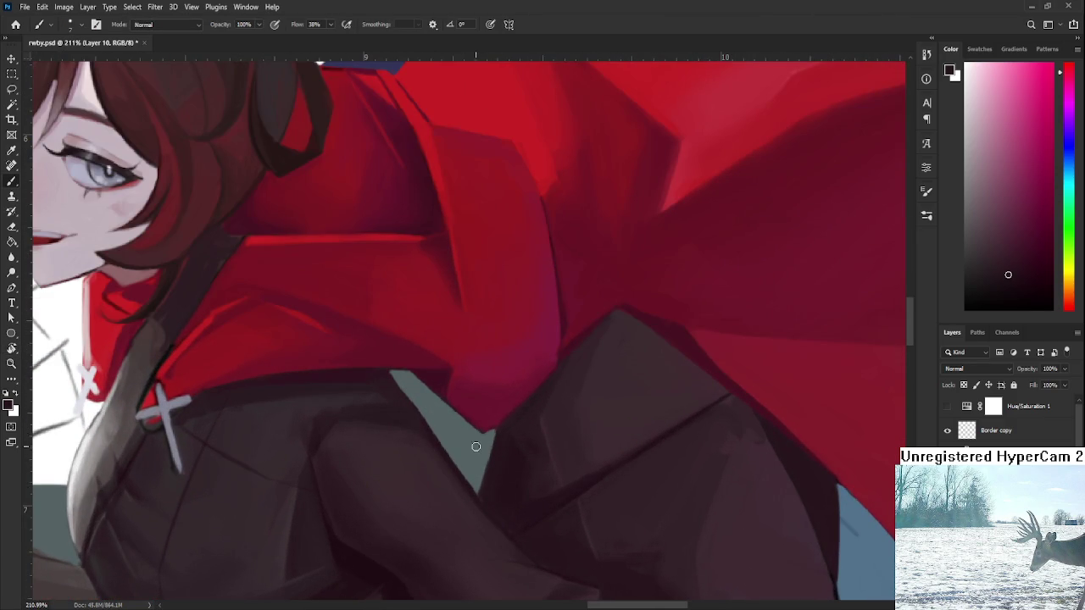
mouse_move(490, 468)
mouse_down()
mouse_move(471, 478)
mouse_move(477, 487)
mouse_move(495, 468)
mouse_up()
alt+click(617, 394)
alt+click(495, 450)
Zoom around the cape tip and resample the dark sleeve colour.
scroll(501, 516, down, 4)
scroll(529, 484, down, 4)
scroll(529, 484, down, 2)
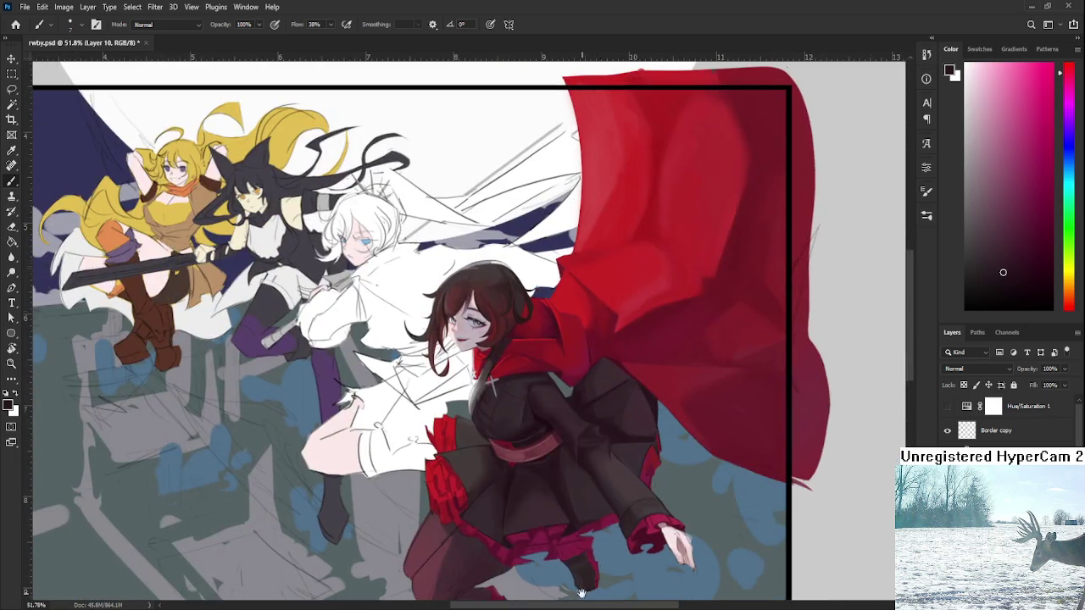
scroll(593, 443, down, 2)
scroll(607, 407, up, 3)
scroll(611, 412, up, 1)
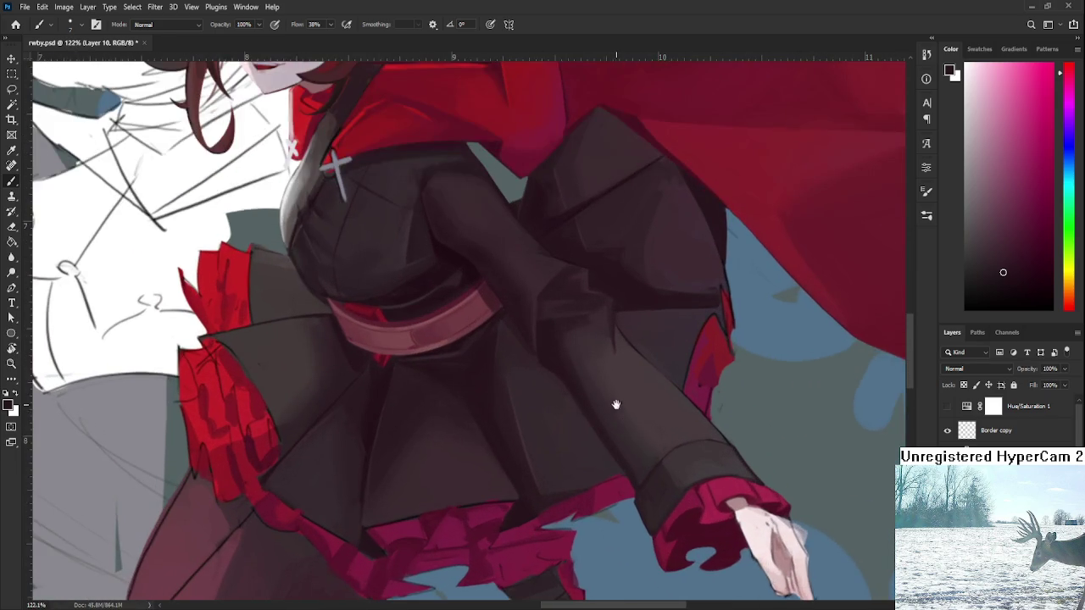
scroll(619, 466, down, 2)
scroll(625, 508, up, 2)
scroll(678, 458, up, 2)
scroll(653, 488, up, 1)
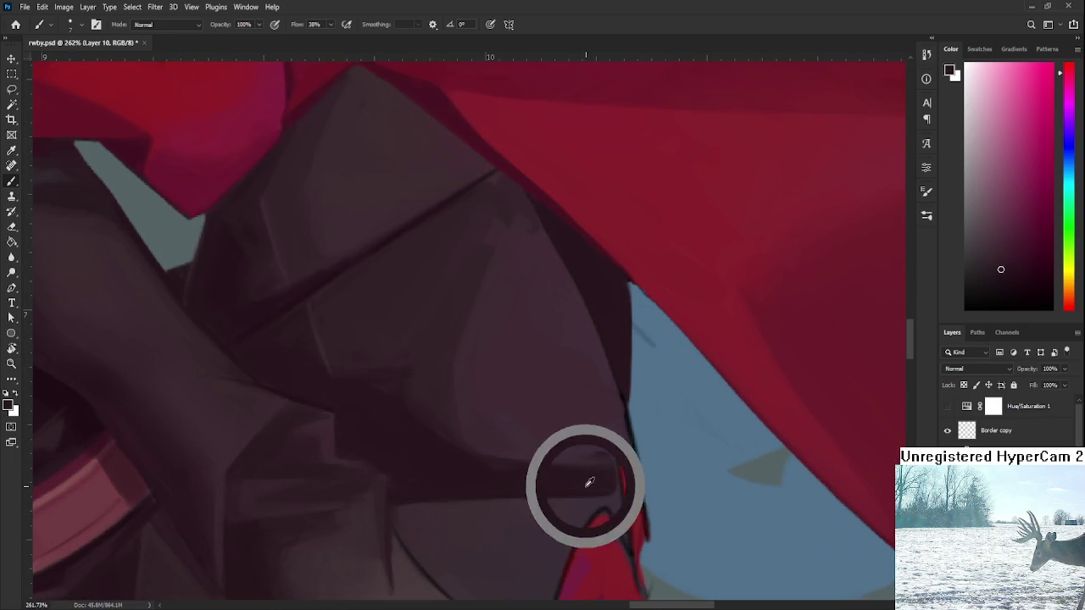
scroll(601, 492, down, 1)
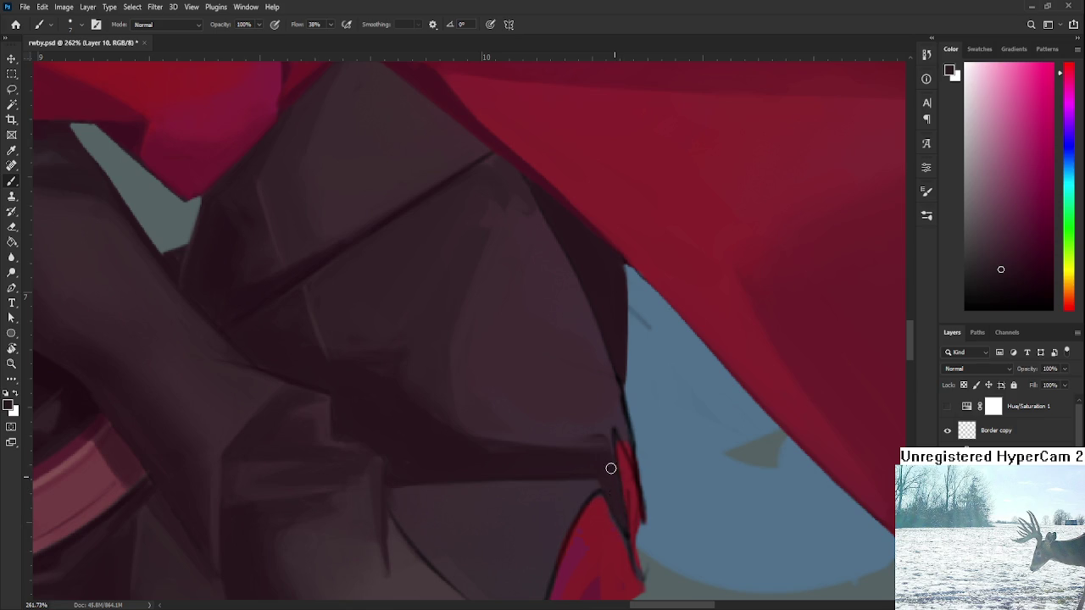
alt+click(607, 456)
alt+click(600, 454)
scroll(589, 425, down, 2)
scroll(589, 426, down, 2)
scroll(594, 428, down, 2)
scroll(598, 430, down, 2)
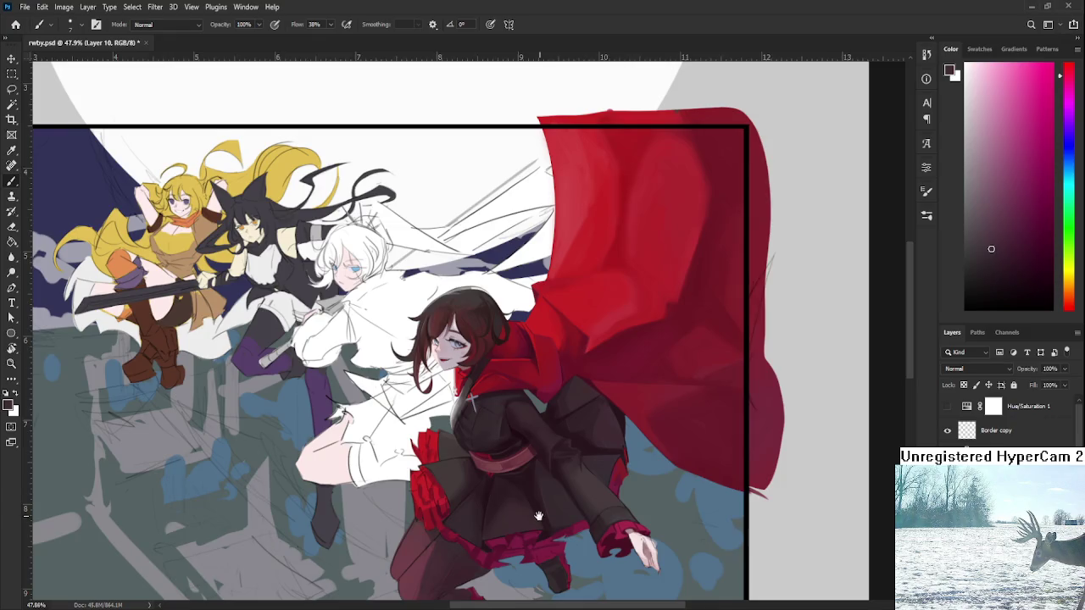
Nudge the view and sample several nearby coat shades.
drag(472, 405, 457, 372)
scroll(479, 487, up, 3)
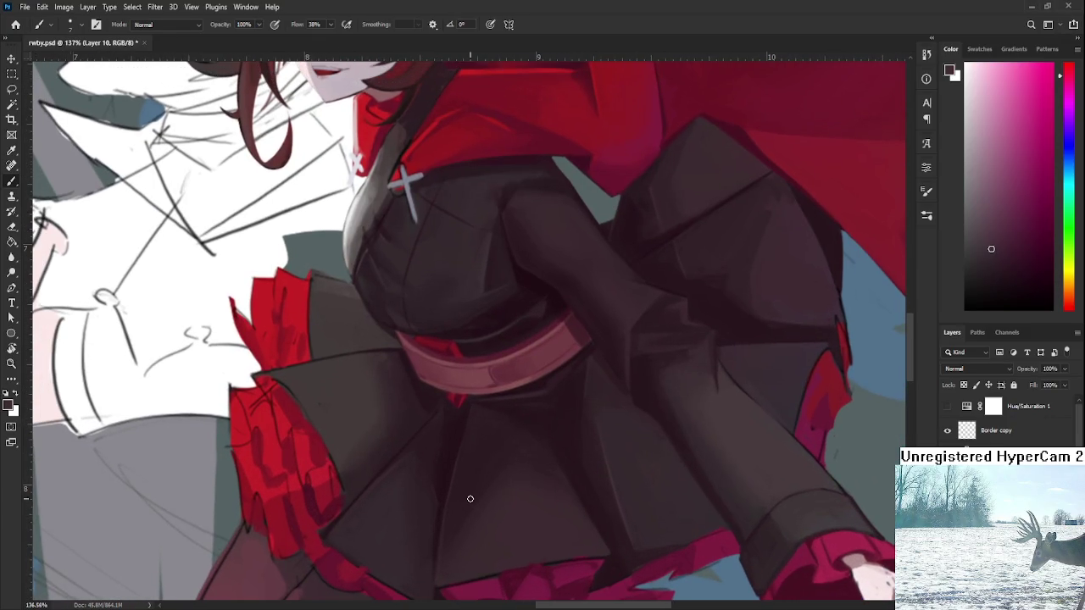
scroll(398, 439, up, 1)
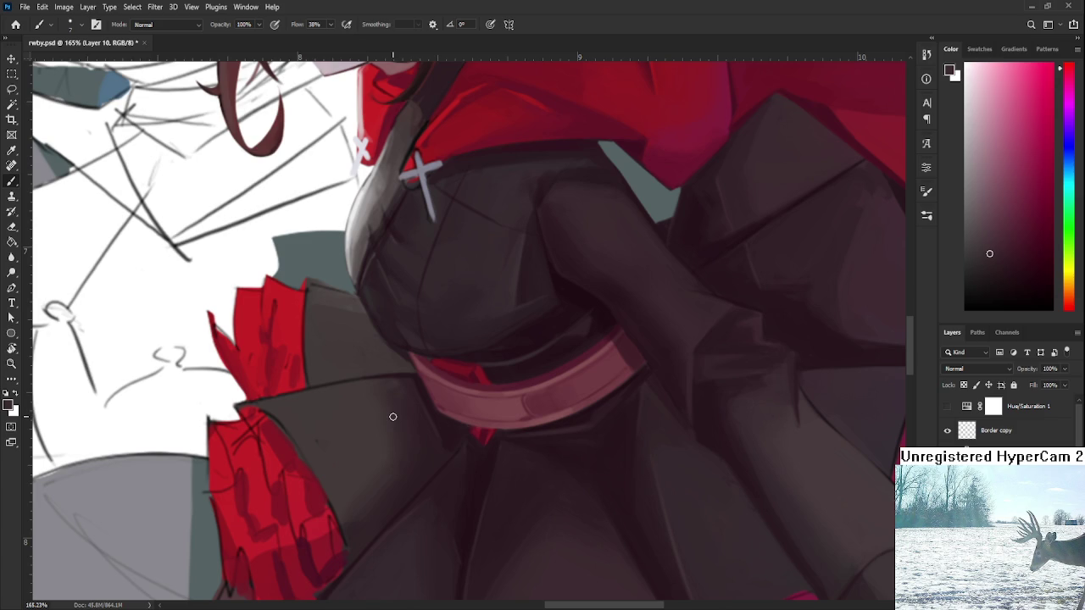
alt+click(399, 415)
alt+click(414, 414)
alt+click(376, 408)
alt+click(343, 421)
Tilt the canvas view about 10° with Rotate View and adjust the zoom.
scroll(308, 429, down, 3)
scroll(381, 441, down, 3)
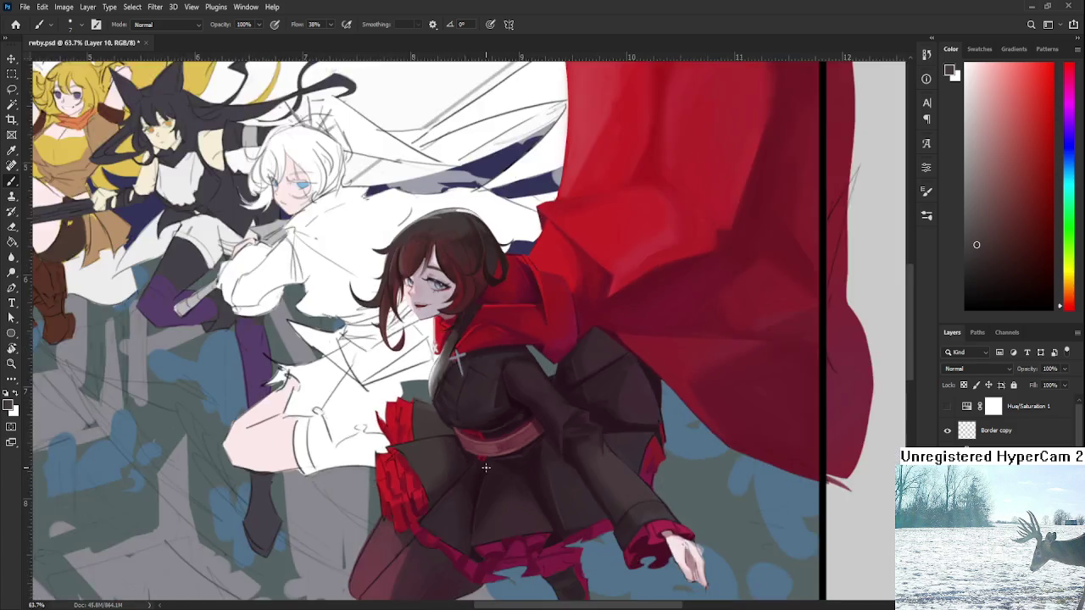
scroll(484, 455, down, 2)
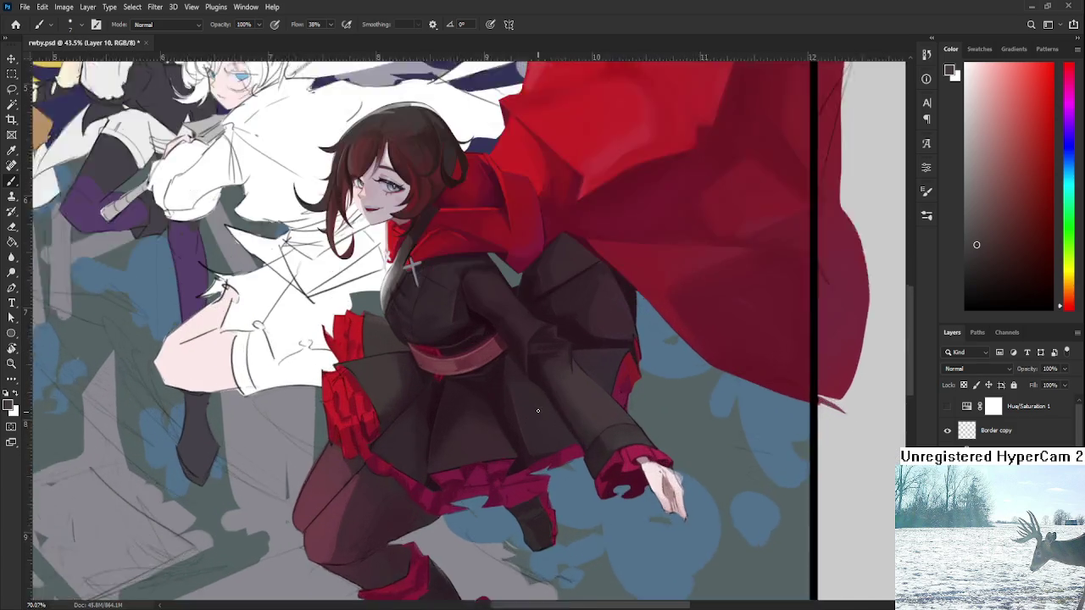
scroll(537, 407, up, 4)
key(r)
drag(635, 423, 629, 449)
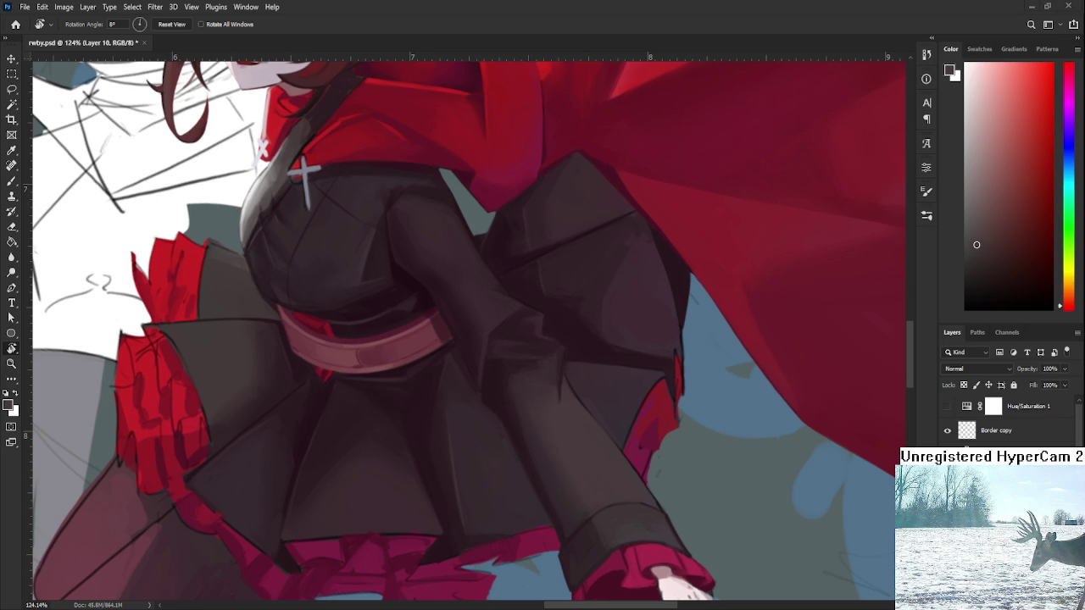
scroll(569, 512, down, 2)
scroll(566, 508, down, 2)
scroll(562, 506, down, 1)
scroll(561, 505, up, 2)
scroll(557, 502, up, 2)
scroll(555, 499, up, 1)
With the Brush, shift the colour toward a dark, muted magenta-red shade.
key(b)
alt+click(507, 438)
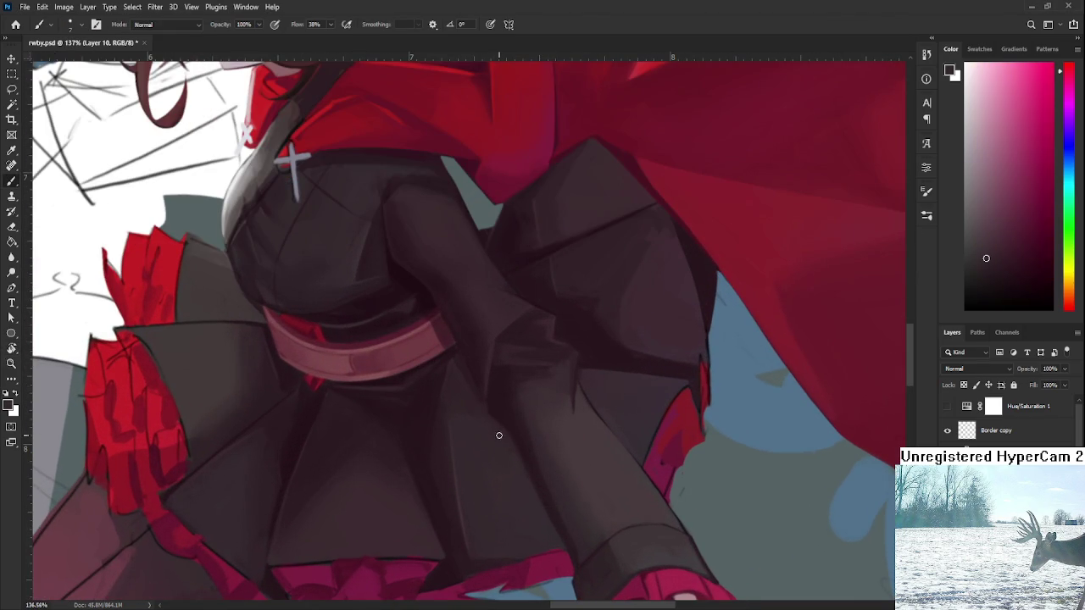
alt+click(523, 438)
alt+click(507, 435)
alt+click(543, 490)
alt+click(536, 484)
drag(520, 493, 555, 445)
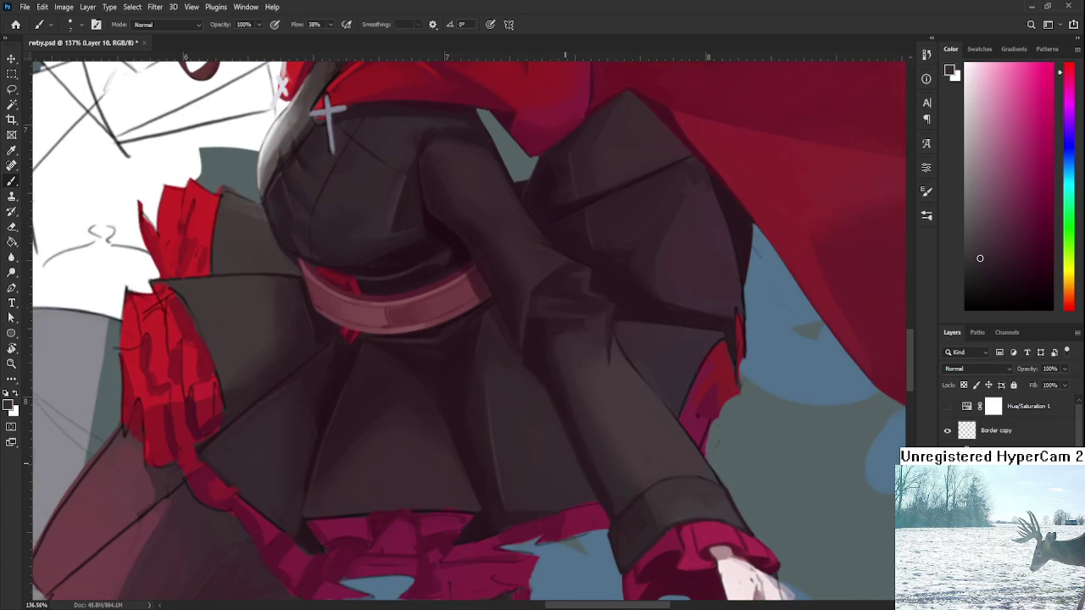
scroll(557, 431, down, 4)
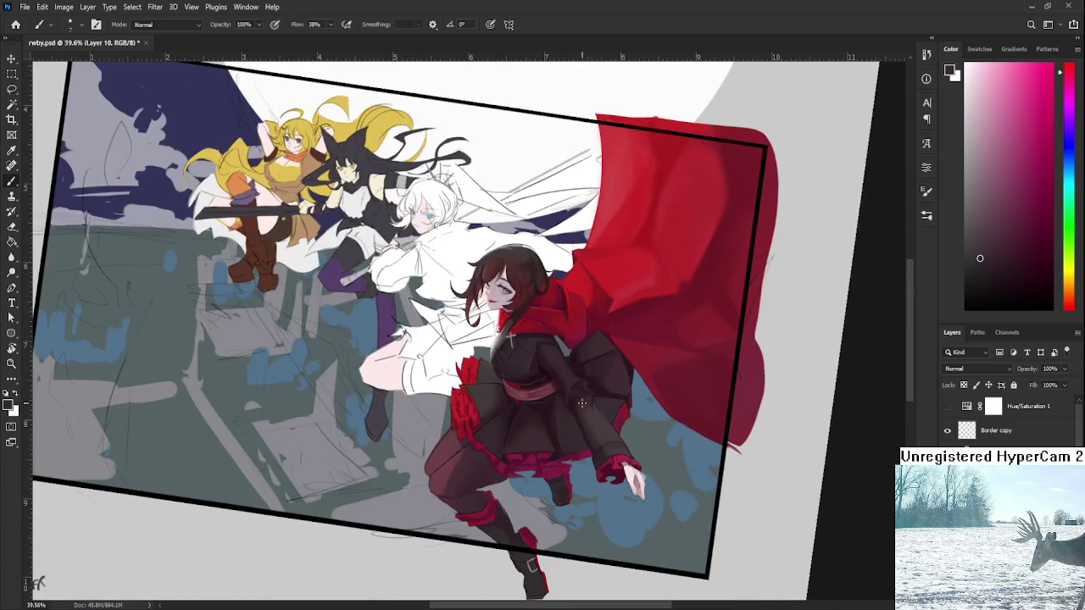
Zoom in on the red-caped girl's bodice and tilt the canvas view about 25°.
scroll(502, 379, up, 2)
scroll(503, 379, up, 2)
scroll(508, 385, up, 1)
scroll(517, 391, up, 1)
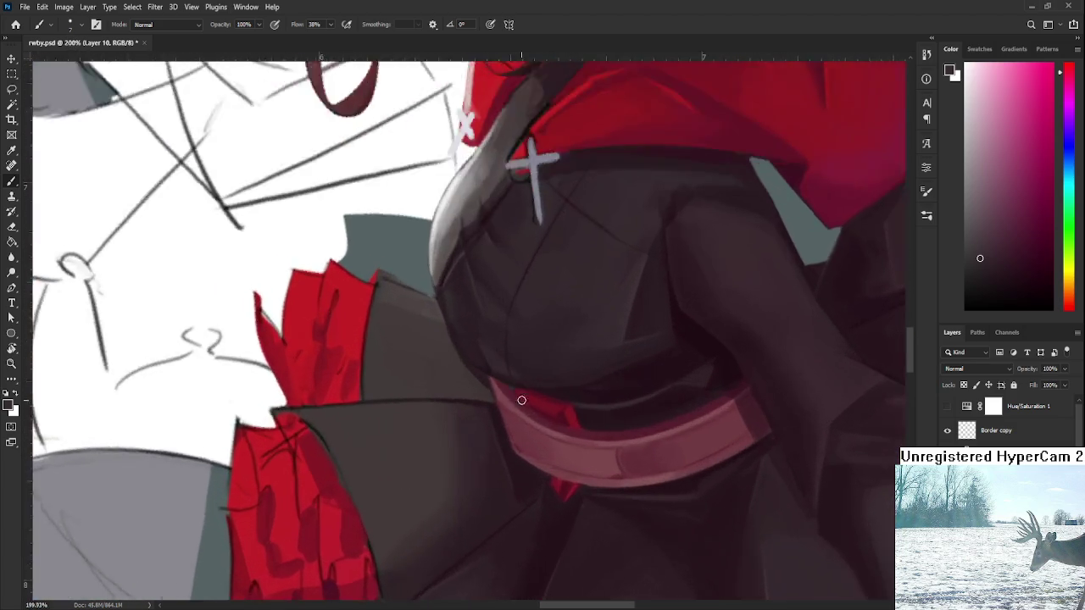
scroll(520, 395, up, 1)
scroll(522, 401, down, 3)
scroll(534, 403, up, 3)
key(r)
drag(552, 407, 559, 494)
scroll(560, 491, up, 2)
Bring the view back upright and sample dark shades from the coat edge.
key(b)
key(r)
mouse_move(480, 497)
mouse_down()
mouse_move(467, 503)
mouse_move(562, 478)
mouse_move(472, 467)
mouse_up()
key(b)
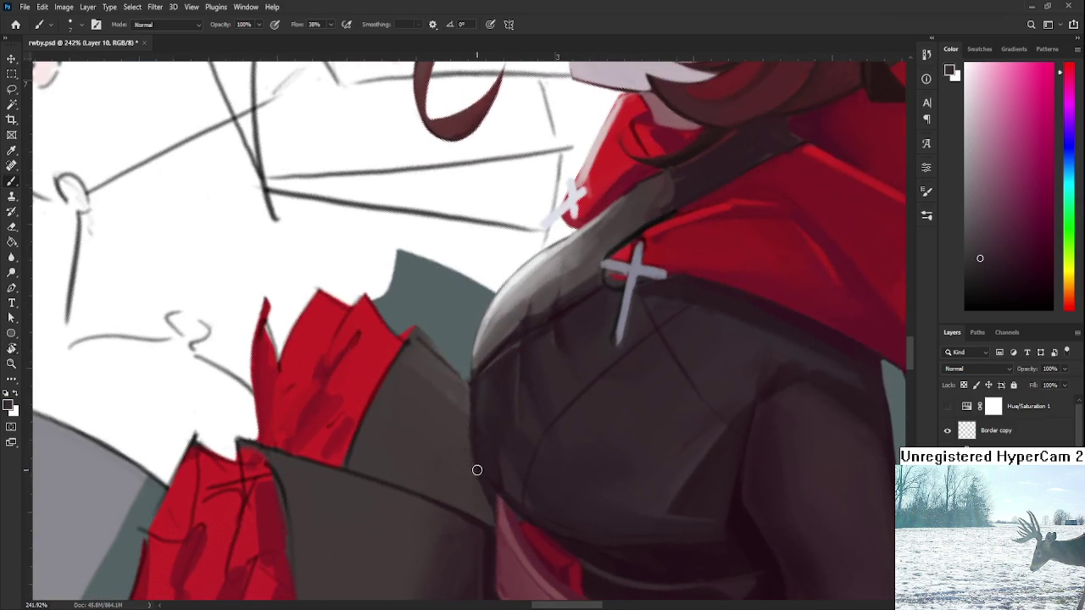
alt+click(474, 484)
alt+click(488, 488)
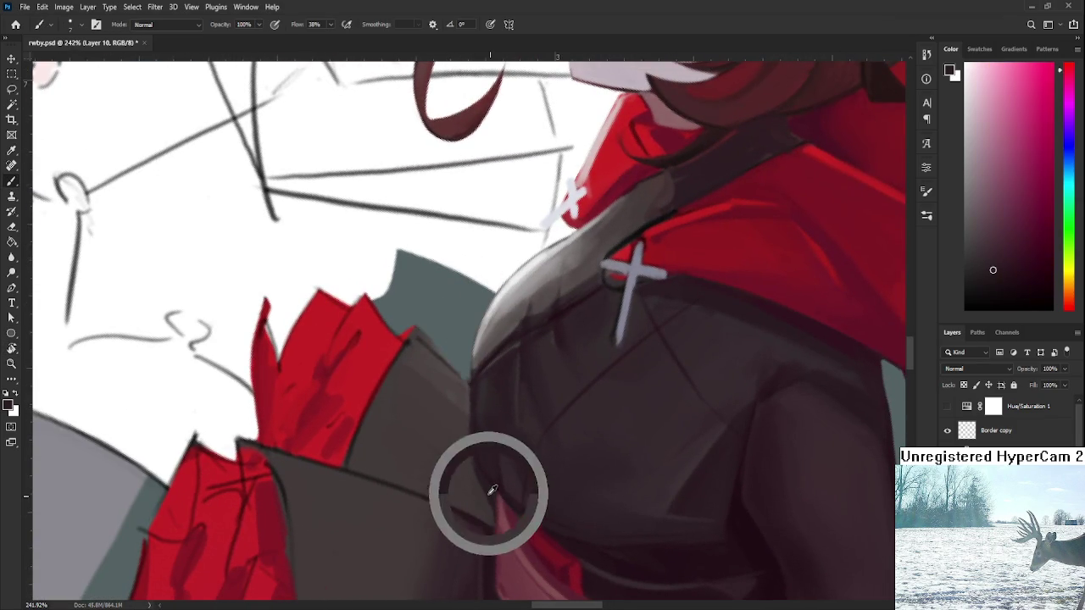
Reset the view rotation and paint a light grey stroke across the dark clothing.
mouse_move(490, 516)
mouse_down()
mouse_move(502, 456)
mouse_move(481, 542)
mouse_up()
key(r)
scroll(482, 542, down, 10)
key(Escape)
scroll(539, 387, up, 3)
scroll(539, 386, up, 2)
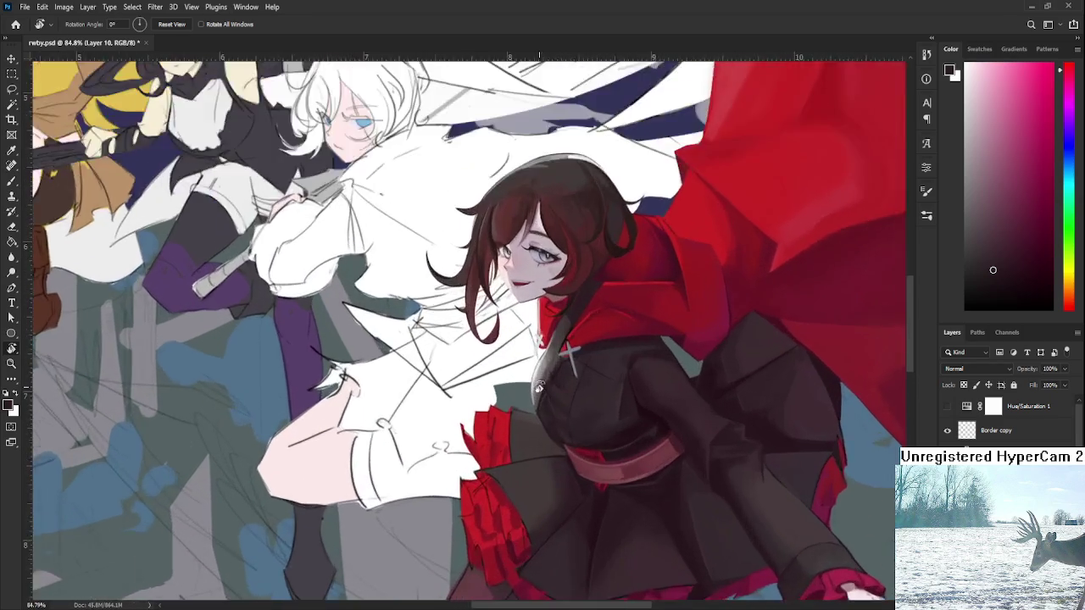
scroll(539, 386, up, 6)
key(b)
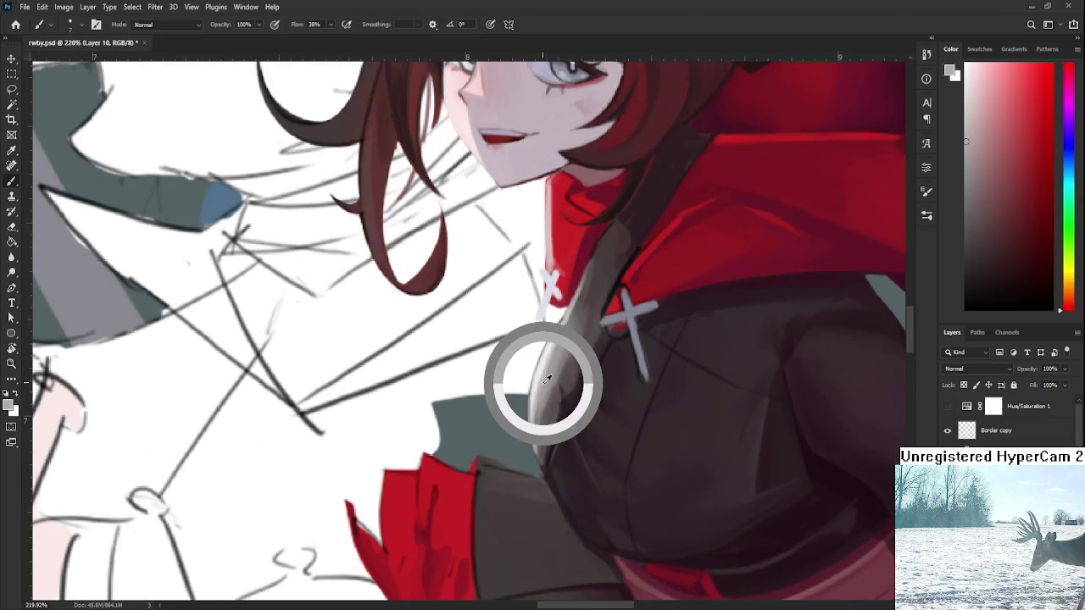
mouse_move(480, 471)
mouse_down()
mouse_move(479, 503)
mouse_move(480, 469)
mouse_move(624, 399)
mouse_move(588, 390)
mouse_move(606, 420)
mouse_move(620, 381)
mouse_move(608, 378)
mouse_move(602, 428)
mouse_up()
Darken the grey highlight patch with a sampled darker grey and tidy it with the Eraser.
key(r)
key(b)
alt+click(625, 377)
mouse_move(627, 373)
mouse_down()
mouse_move(600, 421)
mouse_move(584, 382)
mouse_up()
alt+click(596, 415)
key(e)
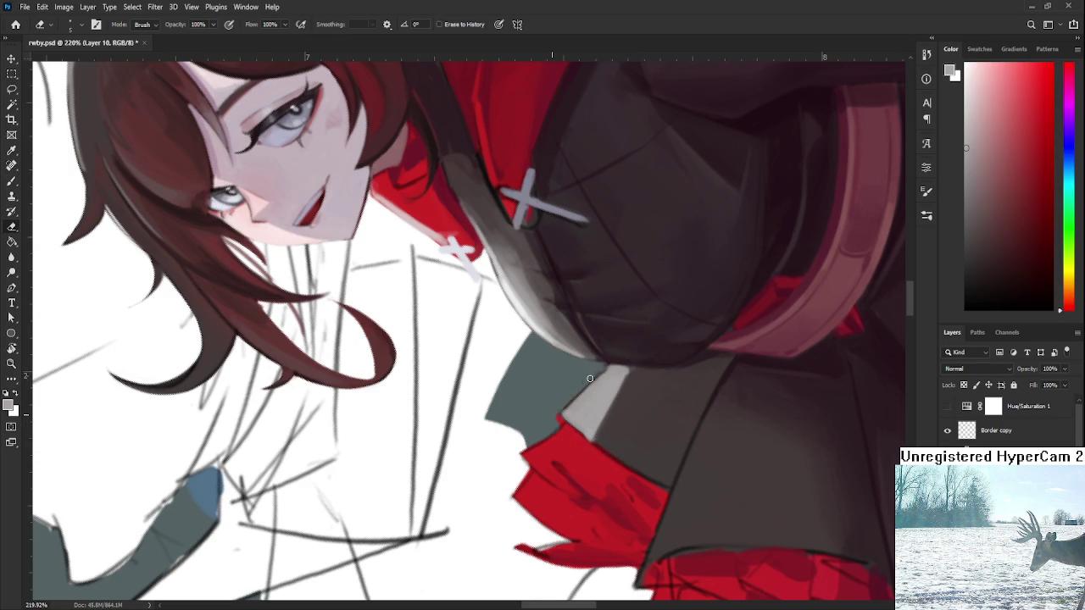
key(b)
alt+click(593, 392)
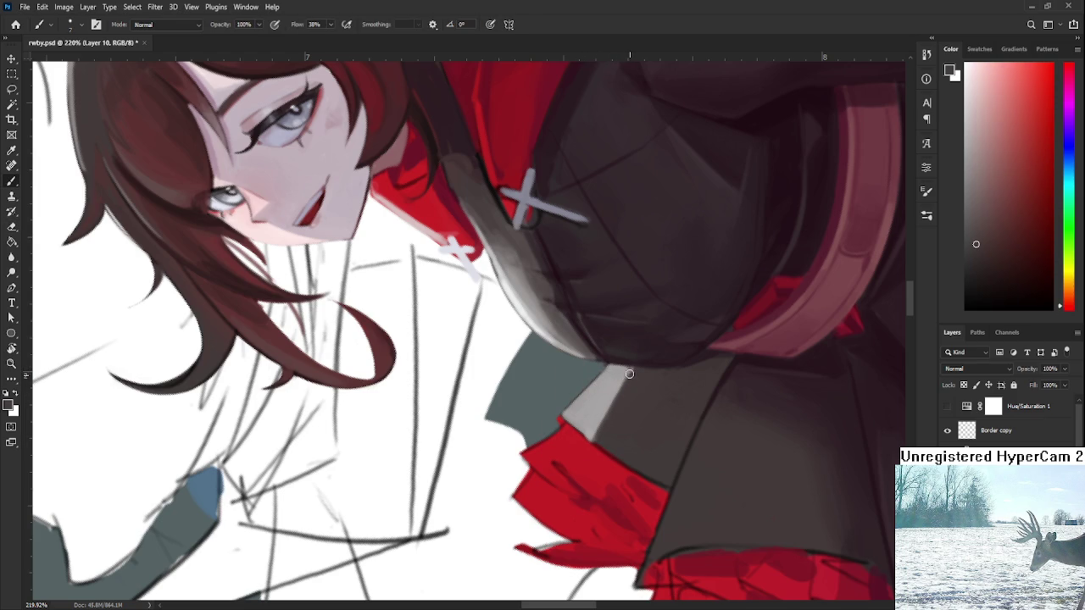
Tilt the canvas view to about -17°, then straighten it back toward level.
key(r)
drag(596, 430, 627, 475)
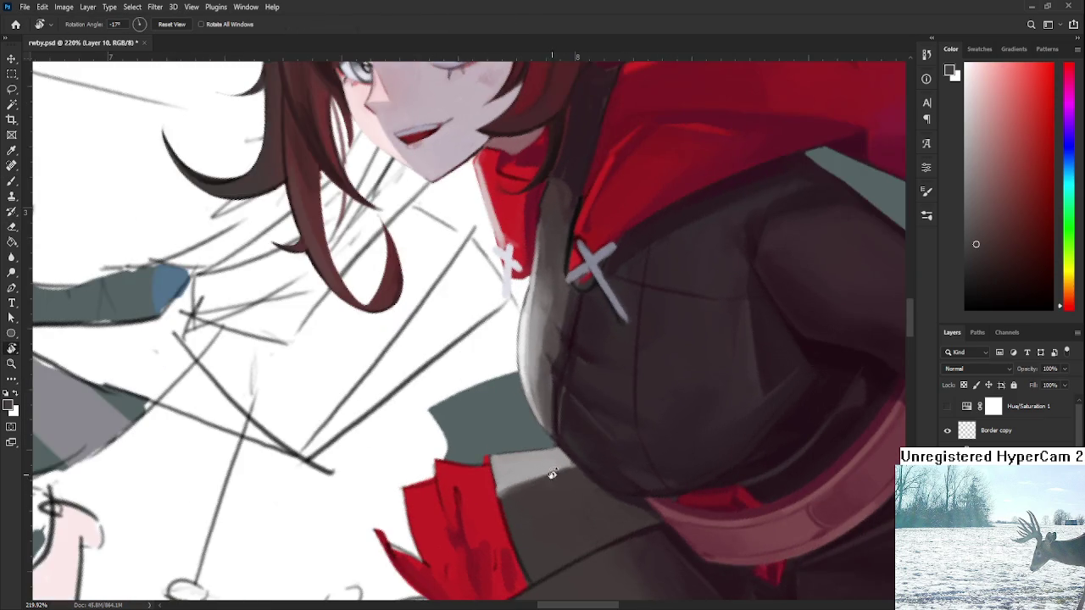
scroll(542, 339, down, 5)
drag(763, 255, 955, 220)
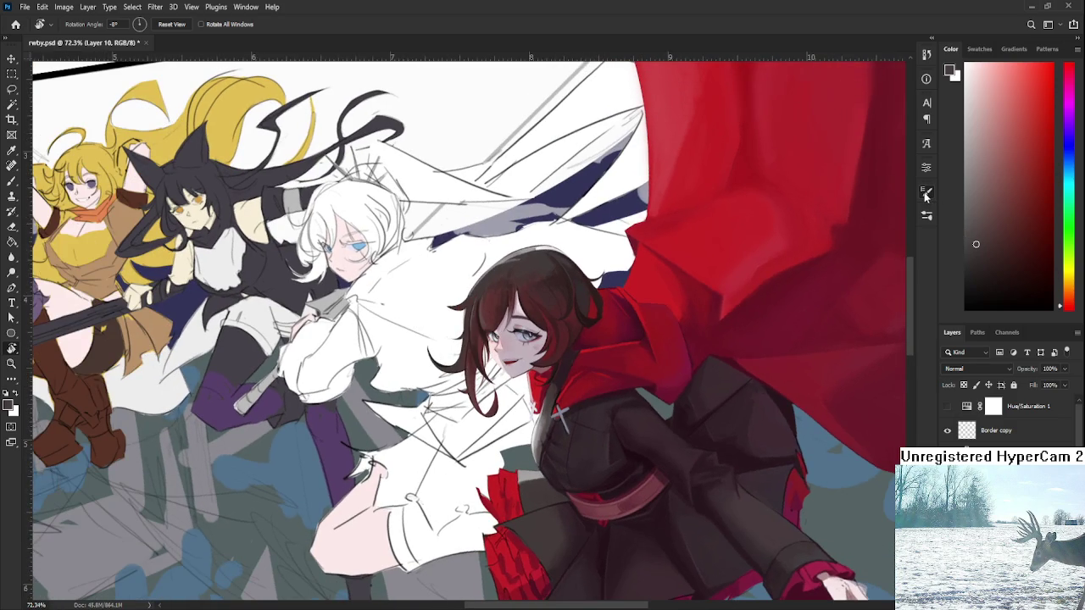
Brush soft light grey highlights over the grey block below the chest.
key(b)
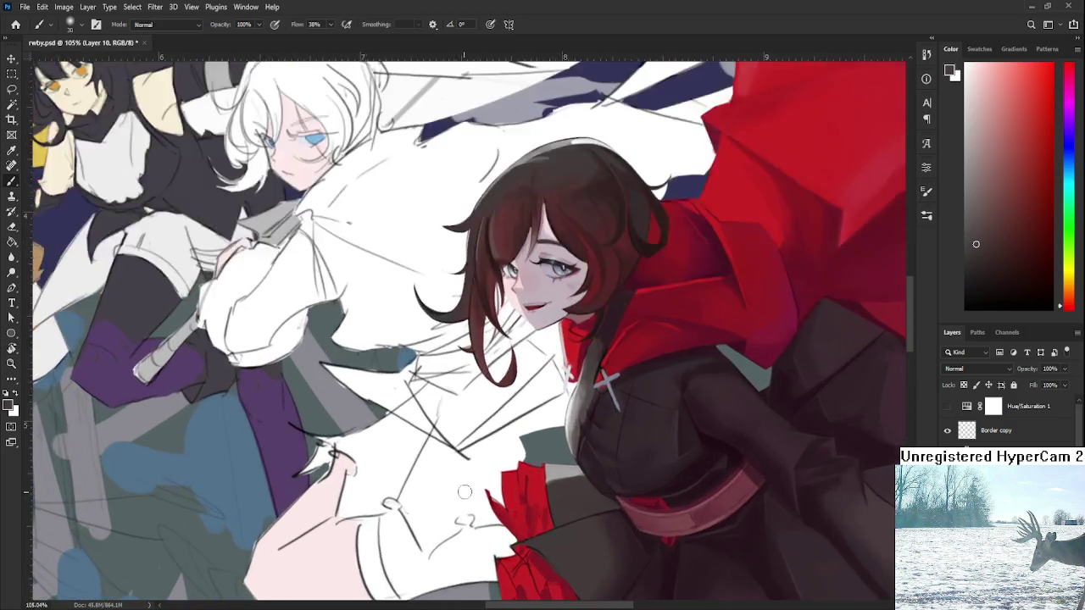
scroll(542, 416, up, 5)
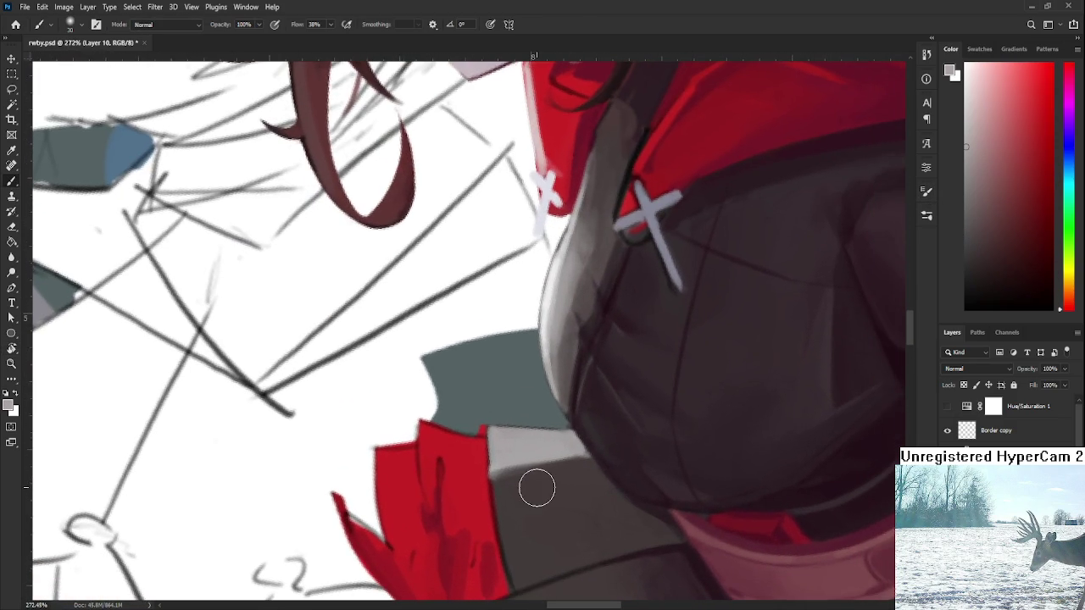
mouse_move(500, 475)
mouse_down()
mouse_move(551, 468)
mouse_move(525, 482)
mouse_move(571, 464)
mouse_move(528, 477)
mouse_move(551, 462)
mouse_move(585, 457)
mouse_up()
alt+click(561, 456)
mouse_move(500, 487)
mouse_down()
mouse_move(509, 513)
mouse_move(575, 481)
mouse_move(517, 504)
mouse_up()
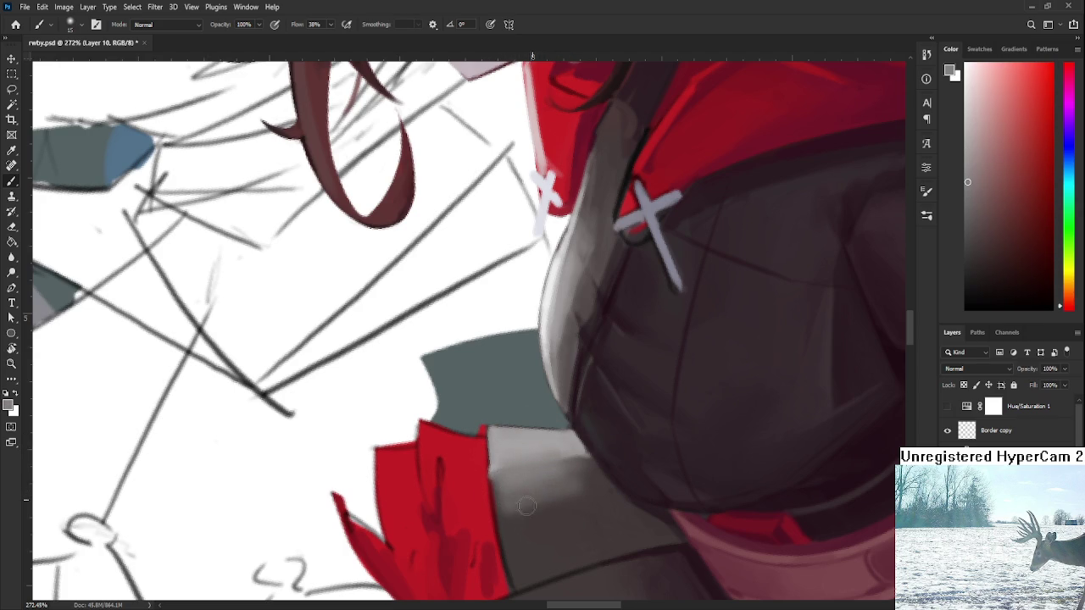
Resample lighter and darker greys from the block and zoom out to review it.
alt+click(568, 472)
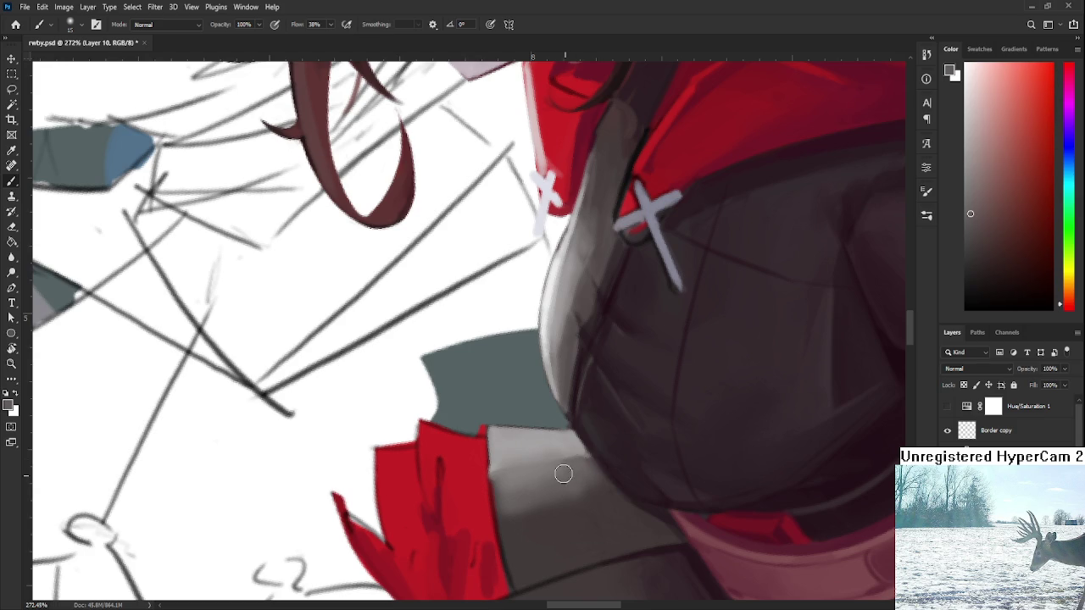
alt+click(542, 506)
alt+click(566, 483)
alt+click(579, 458)
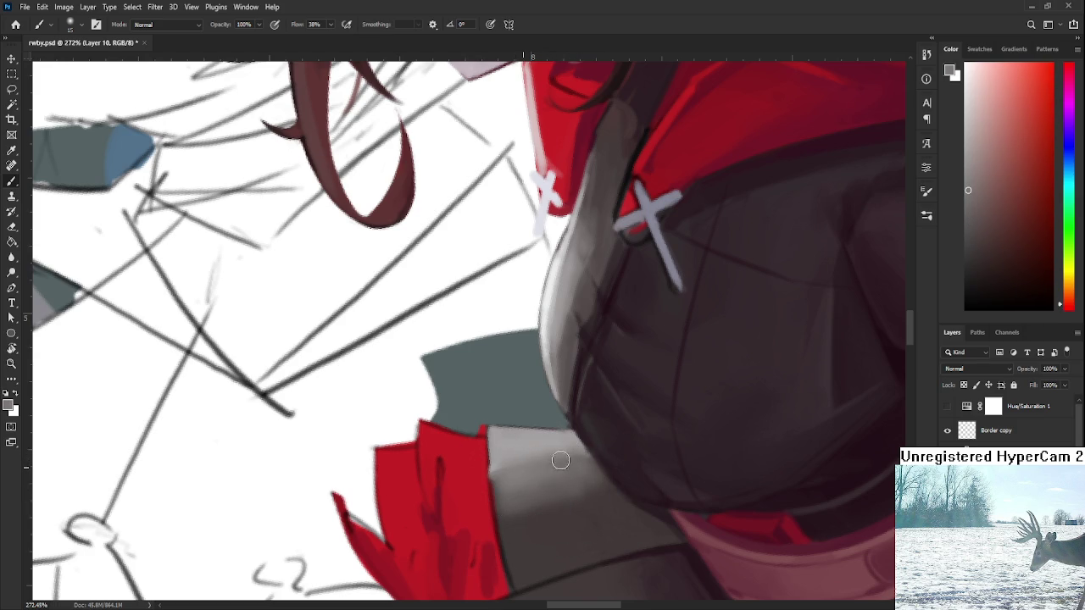
alt+click(566, 501)
scroll(611, 455, down, 3)
scroll(611, 456, down, 3)
scroll(611, 456, down, 3)
scroll(594, 508, down, 2)
scroll(579, 487, up, 2)
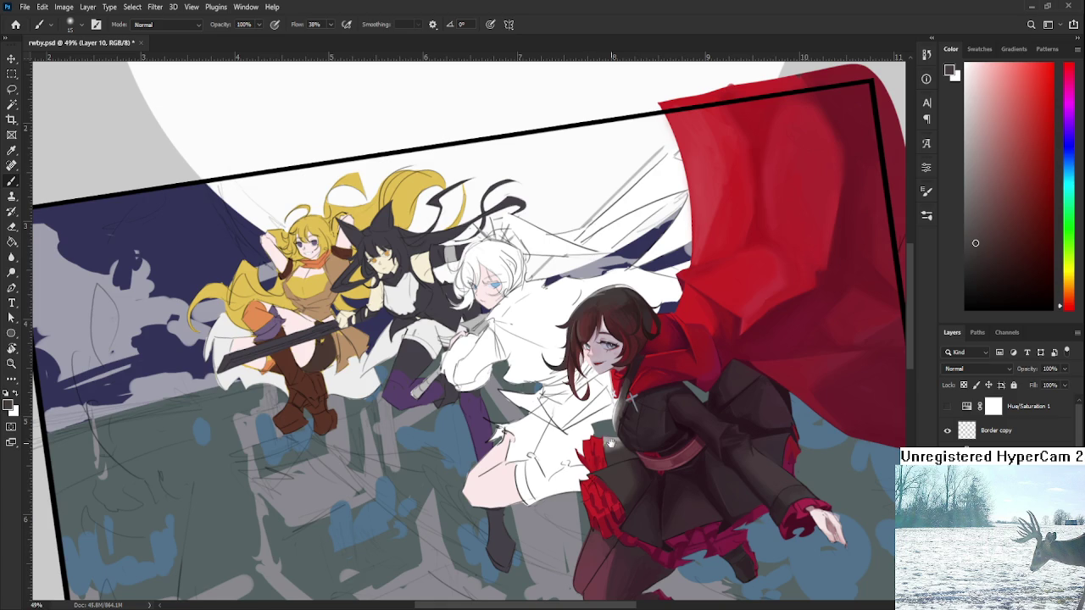
drag(630, 400, 499, 358)
scroll(491, 416, up, 5)
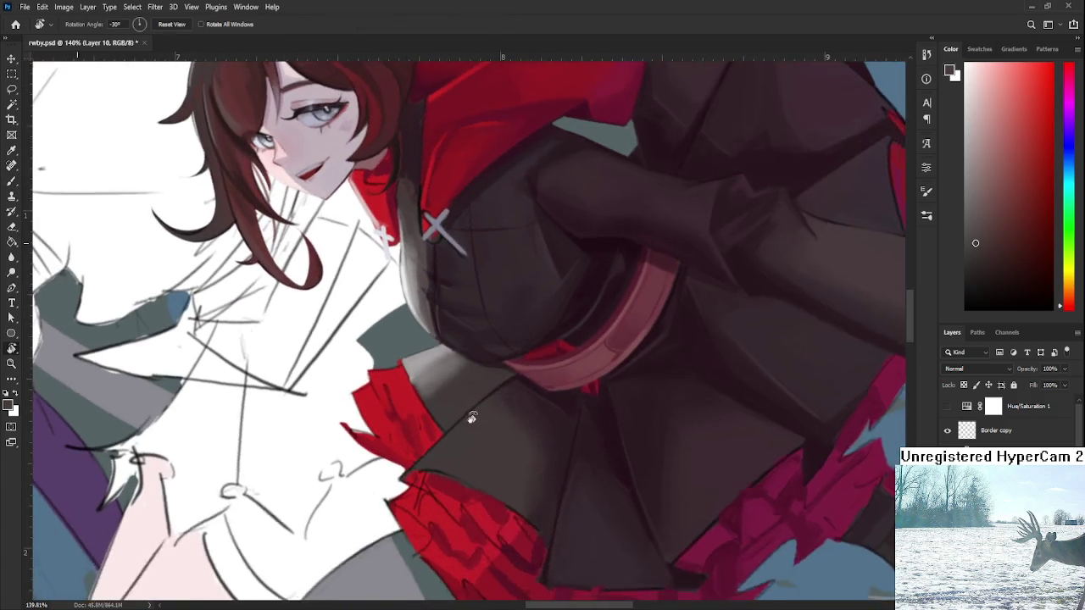
Paint a stroke on the torso and sample several lighter greys from the clothing.
drag(472, 418, 460, 452)
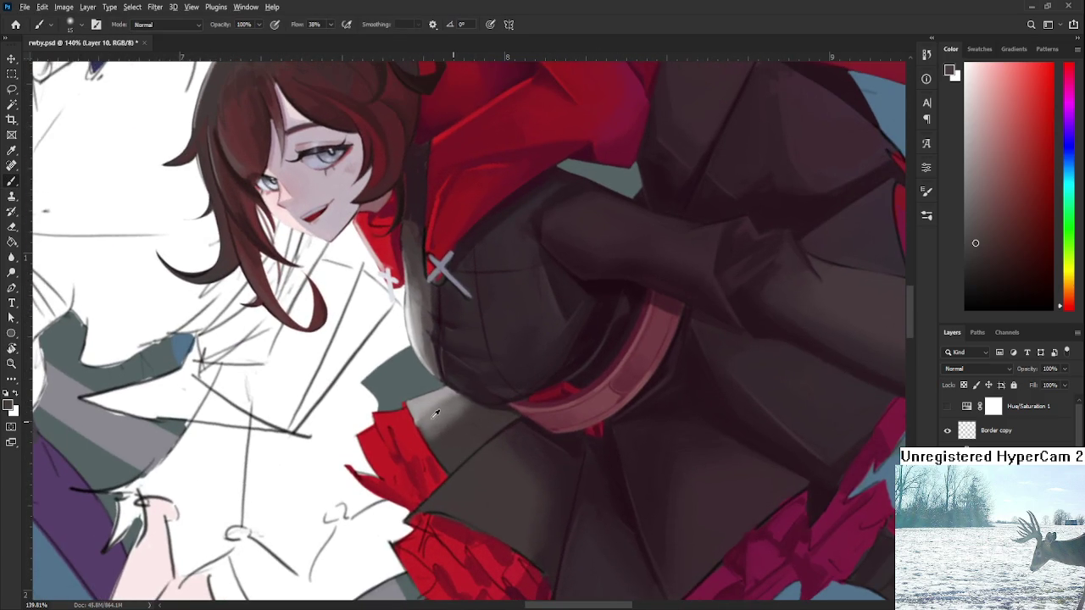
alt+click(427, 437)
alt+click(461, 412)
alt+click(469, 410)
alt+click(452, 412)
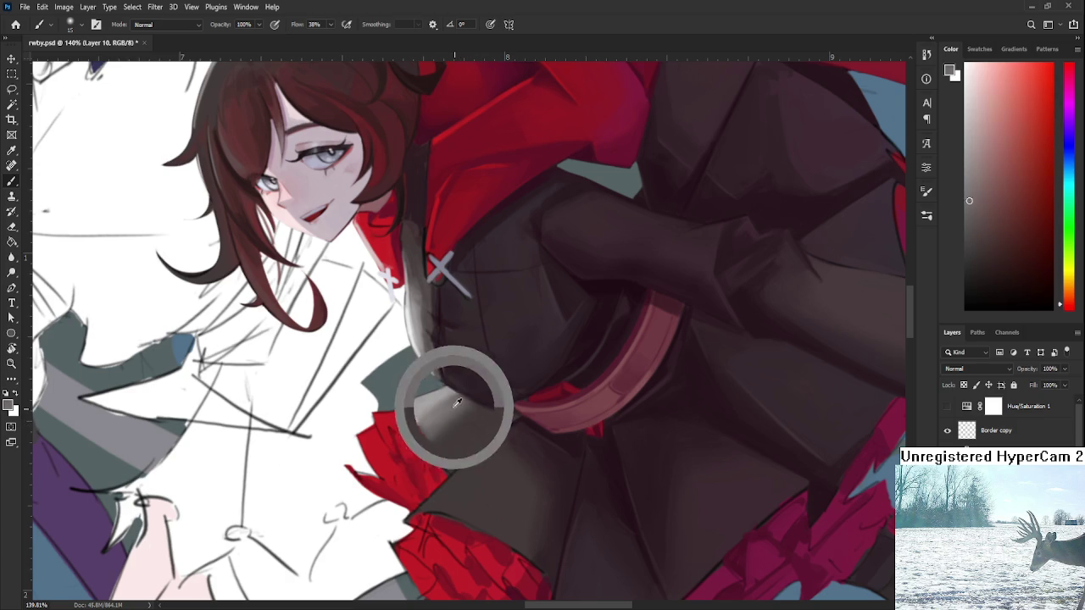
alt+click(434, 412)
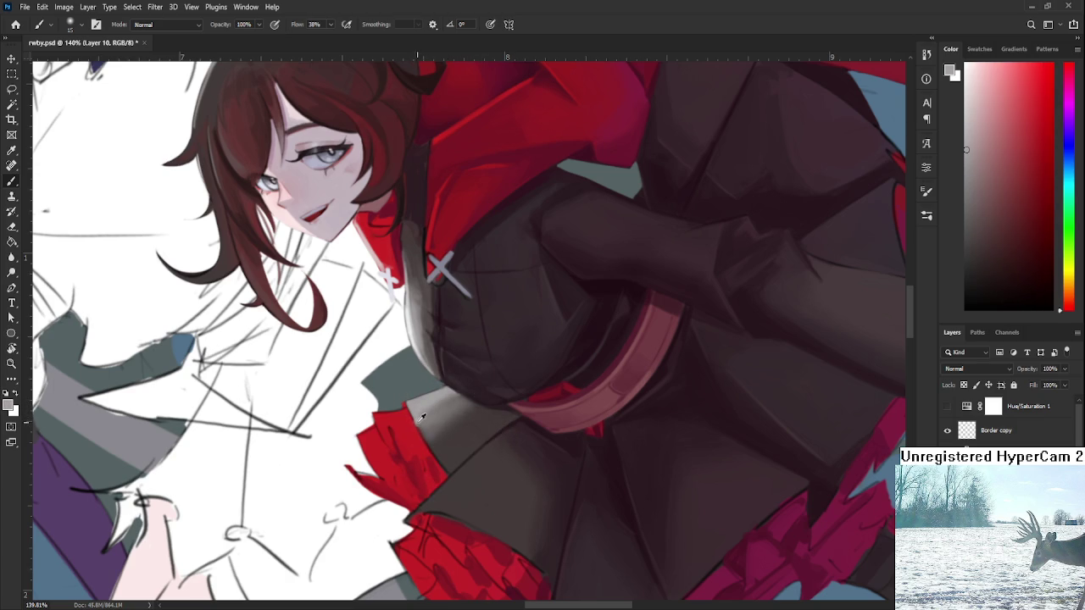
alt+click(419, 425)
scroll(424, 416, down, 3)
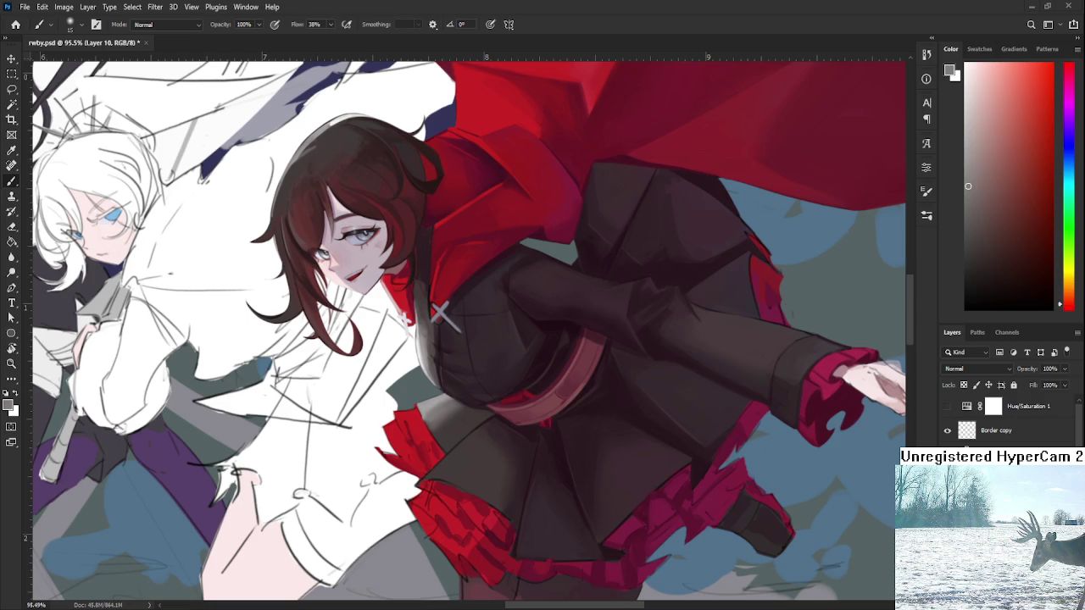
scroll(503, 455, up, 2)
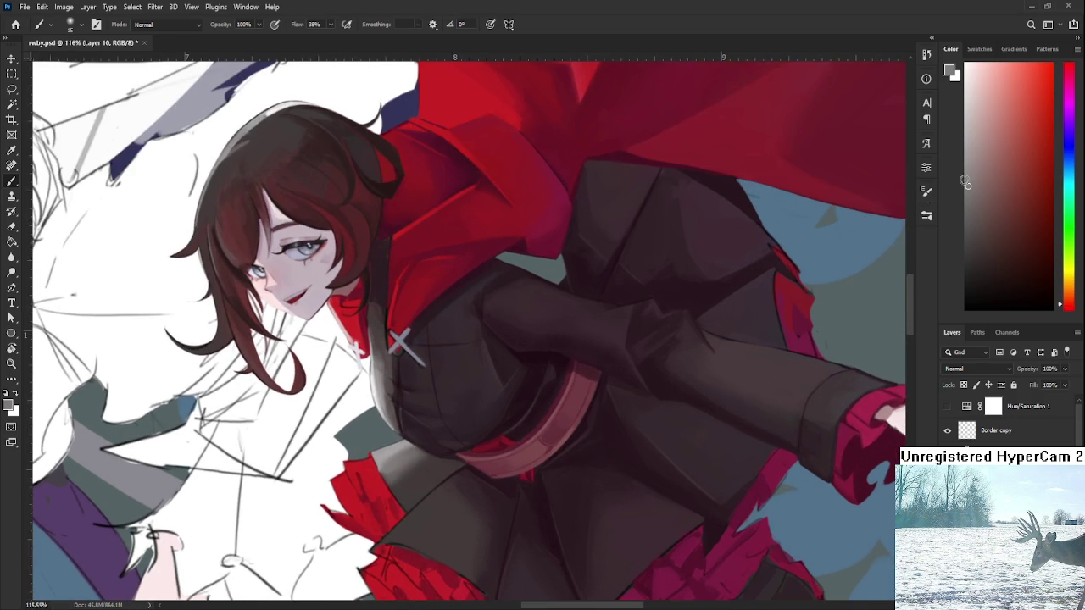
Switch the paint colour to white, resize the brush, and paint a light edge on the torso.
drag(966, 181, 965, 75)
key(bracketright)
scroll(335, 465, up, 3)
key(bracketleft)
key(bracketleft)
drag(395, 445, 434, 424)
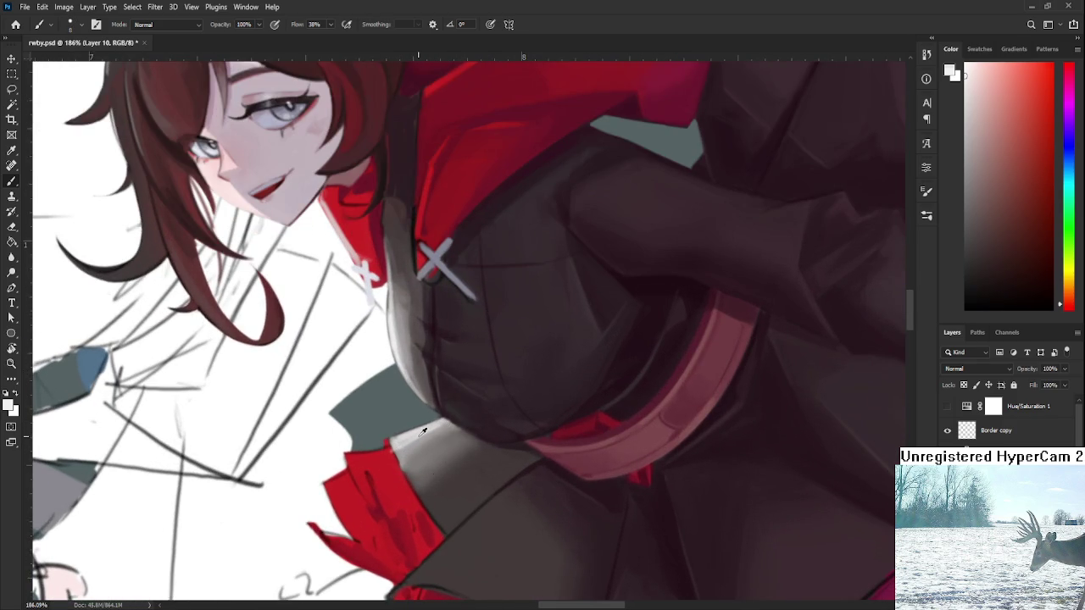
Resample light and dark greys and lighten the grey area of the torso.
alt+click(390, 453)
alt+click(394, 449)
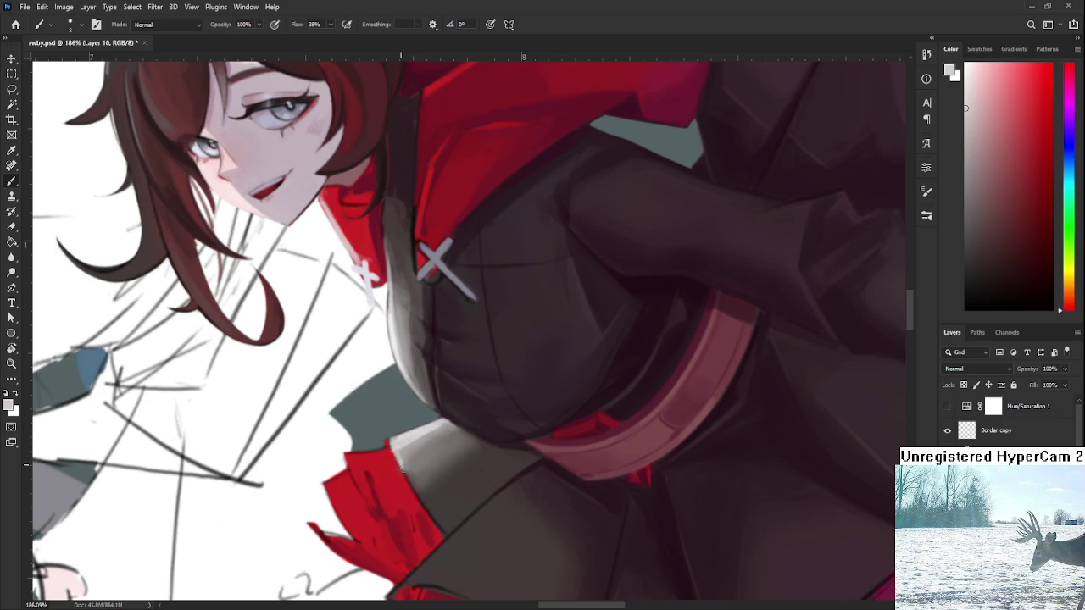
alt+click(402, 461)
alt+click(428, 429)
drag(439, 427, 457, 422)
alt+click(447, 431)
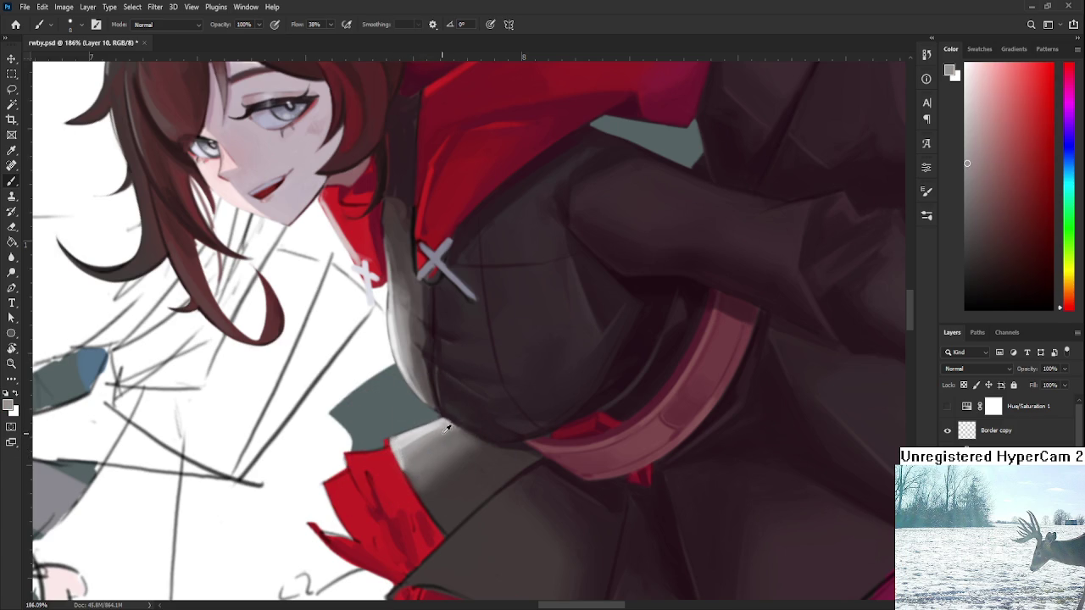
alt+click(451, 476)
Highlight the lower edge of the dark torso with lighter greys and a light dab.
scroll(460, 439, down, 2)
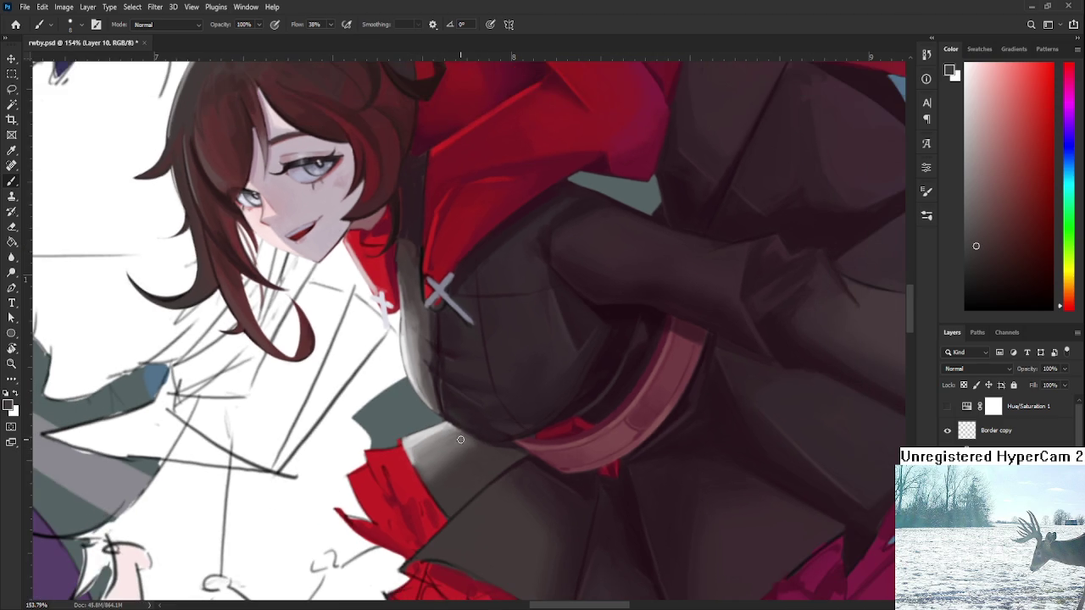
alt+click(445, 475)
alt+click(434, 465)
alt+click(424, 456)
drag(416, 464, 446, 442)
alt+click(451, 432)
alt+click(461, 445)
drag(552, 484, 495, 484)
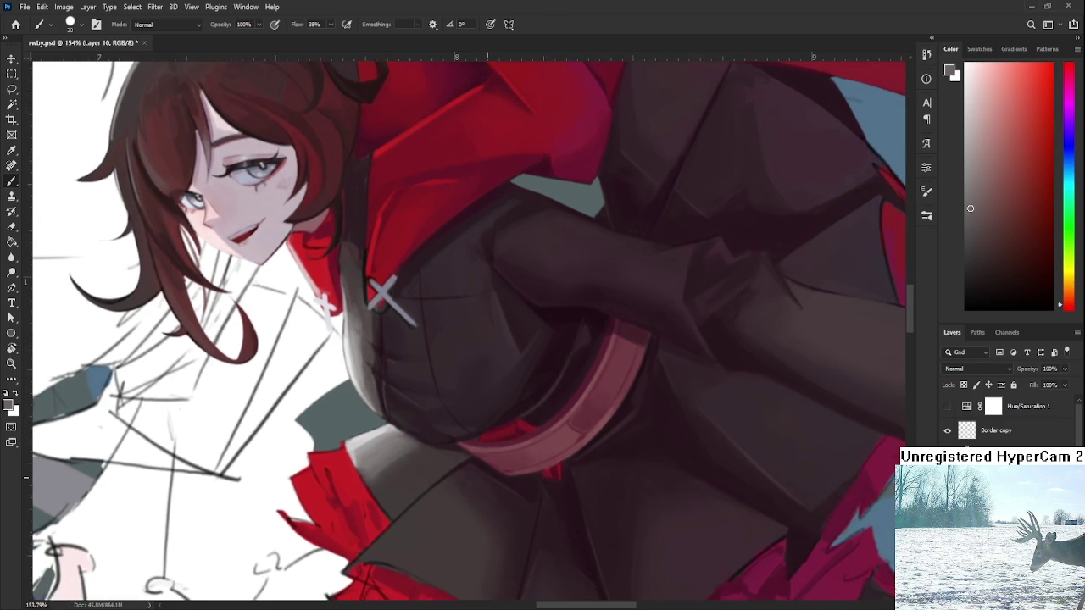
scroll(327, 306, down, 5)
key(r)
mouse_move(326, 306)
mouse_down()
mouse_move(458, 477)
mouse_move(586, 376)
mouse_up()
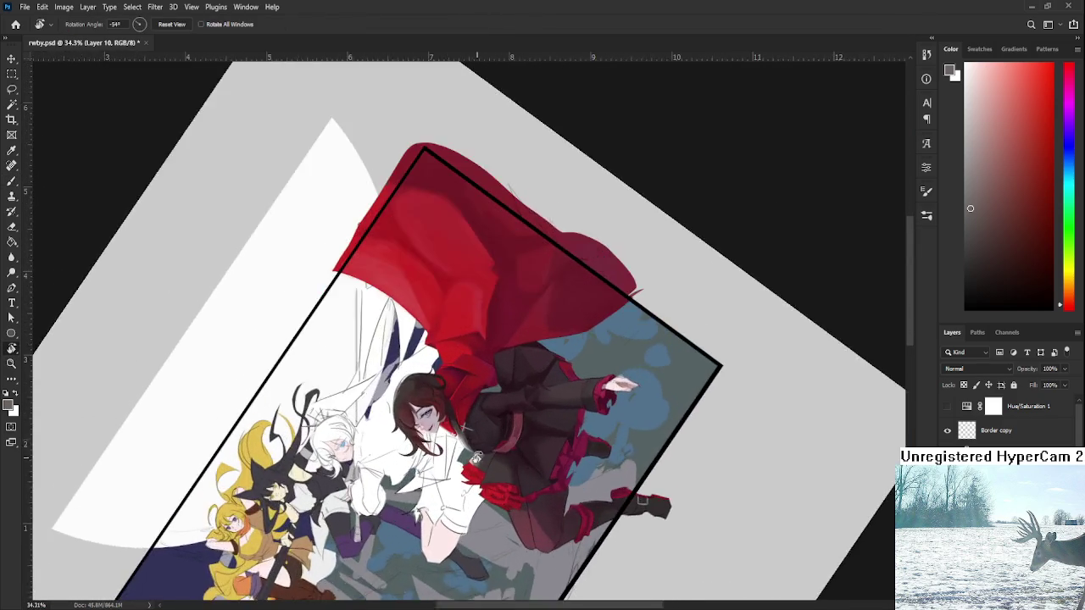
Zoom in on the skirt fold and sample a range of light and dark greys.
scroll(470, 458, up, 4)
scroll(471, 459, up, 3)
scroll(474, 453, up, 3)
scroll(483, 448, up, 2)
key(b)
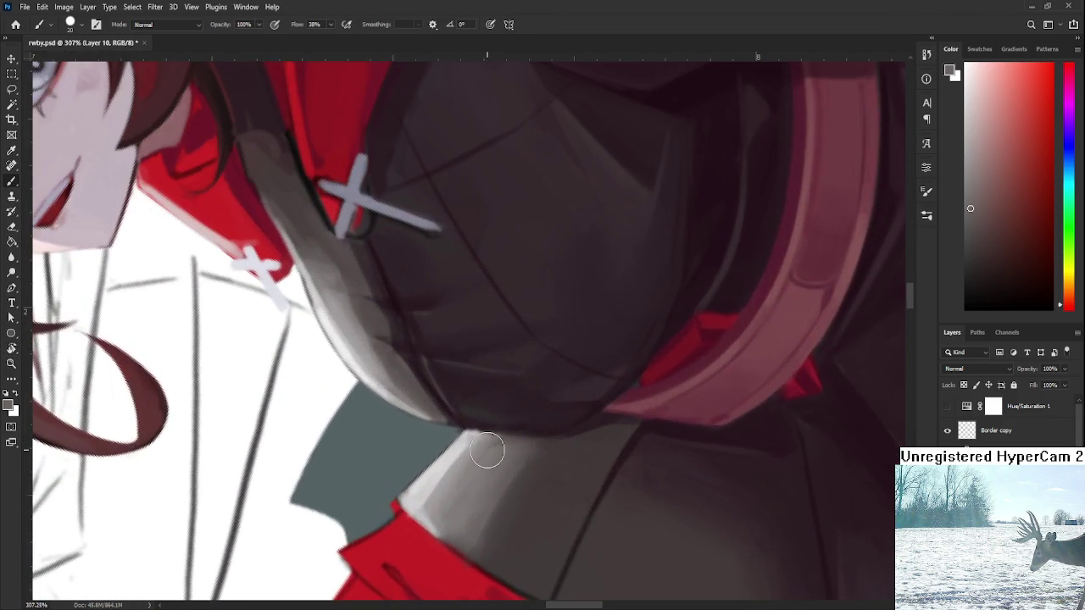
alt+click(450, 491)
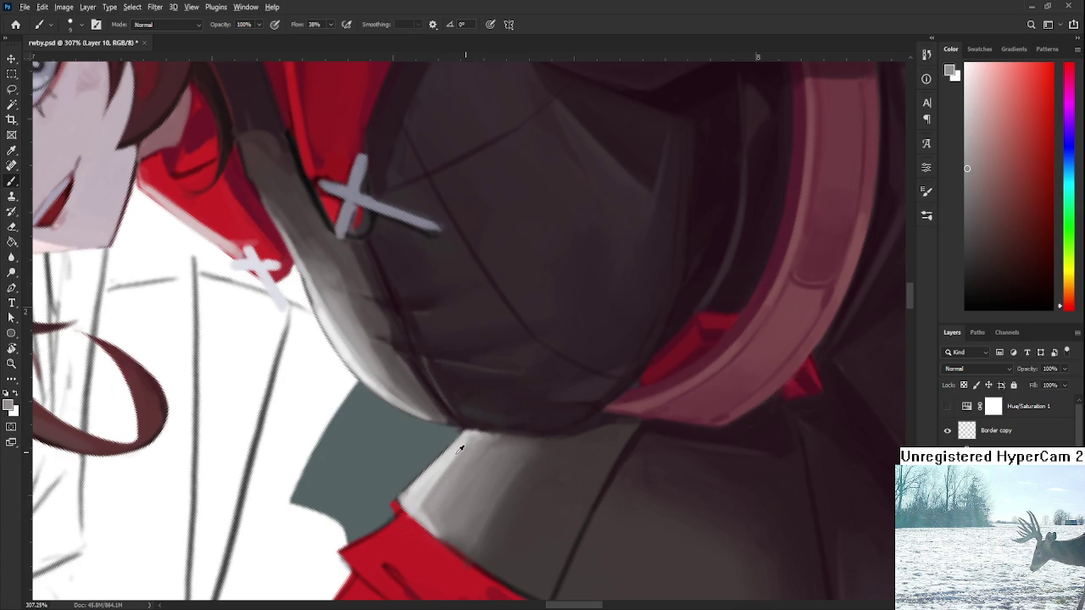
alt+click(450, 460)
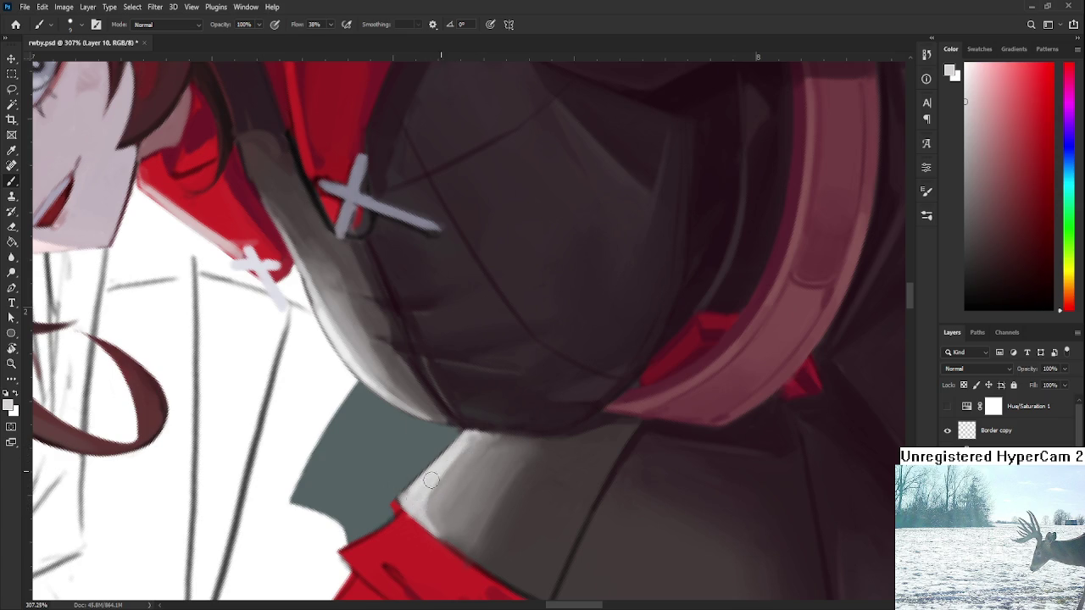
alt+click(469, 441)
alt+click(473, 445)
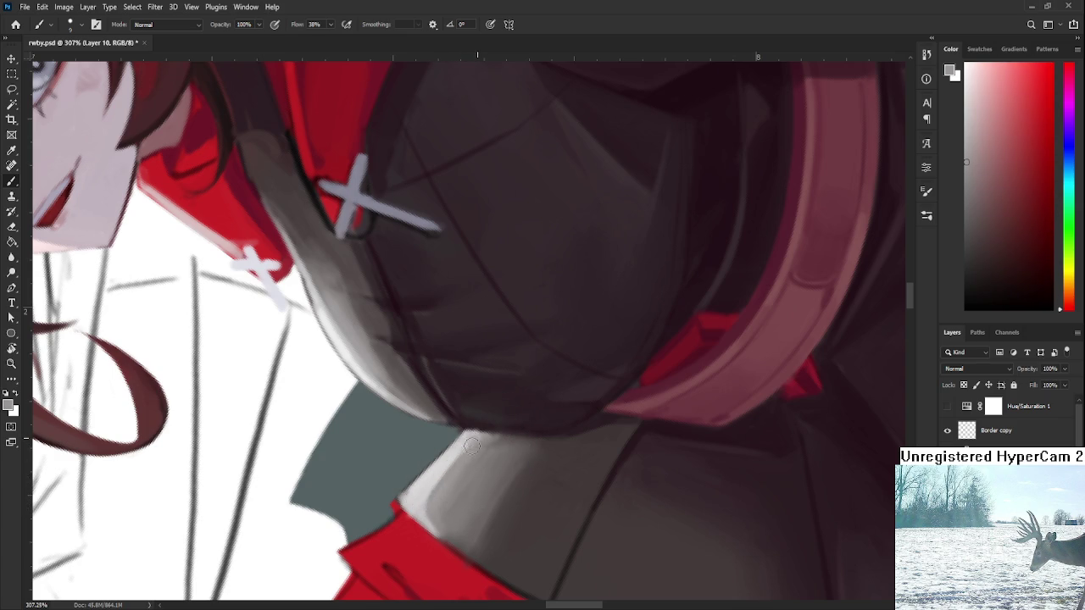
alt+click(428, 484)
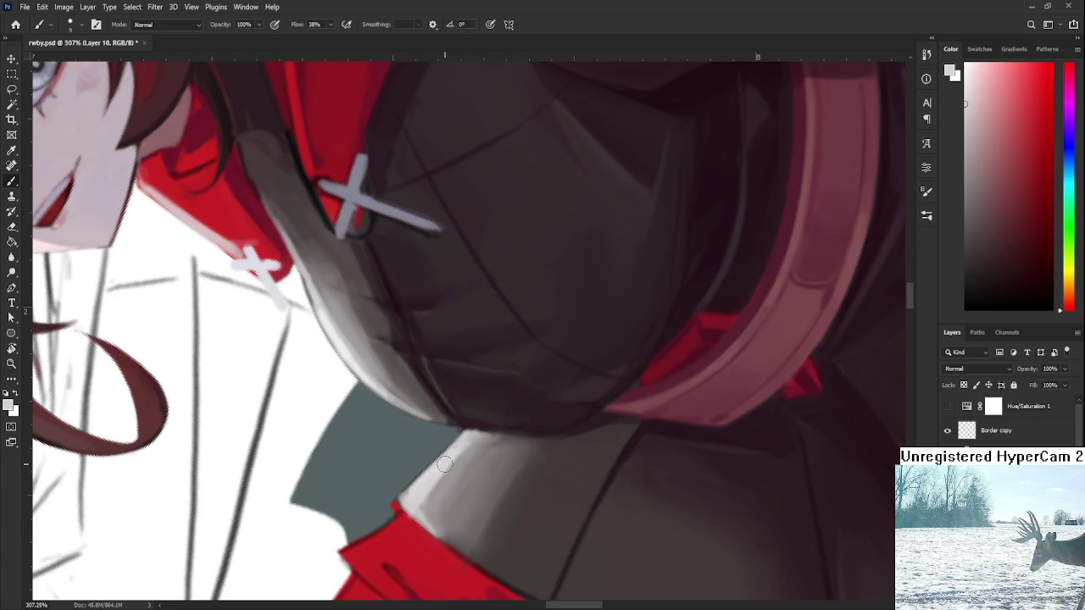
alt+click(427, 520)
alt+click(466, 451)
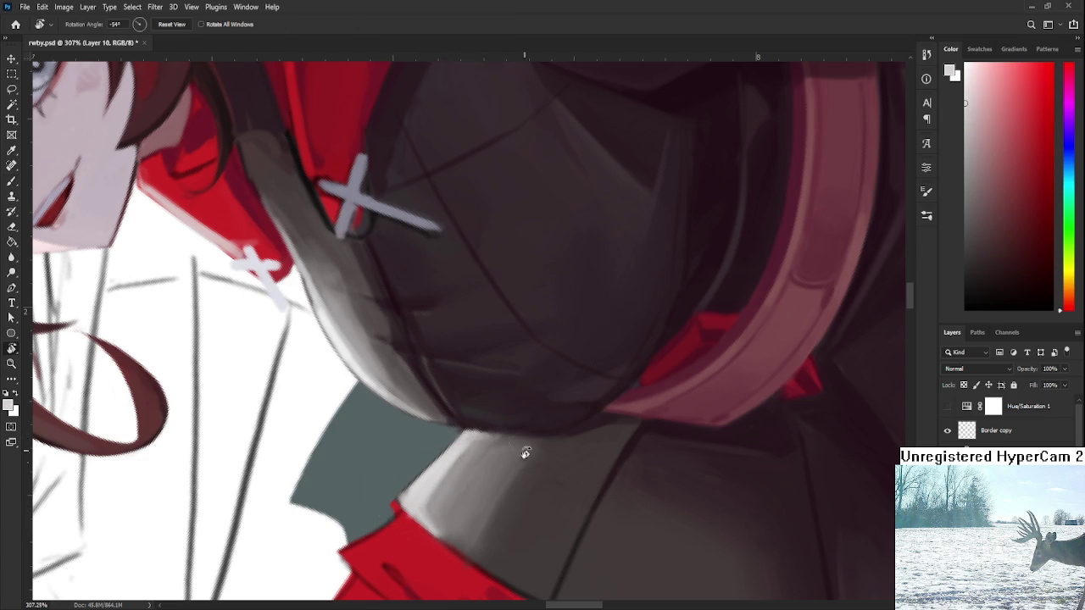
Tilt the view, enlarge the brush, and blend the grey shading across the skirt.
drag(426, 493, 446, 491)
alt+click(441, 511)
alt+click(462, 483)
alt+click(453, 492)
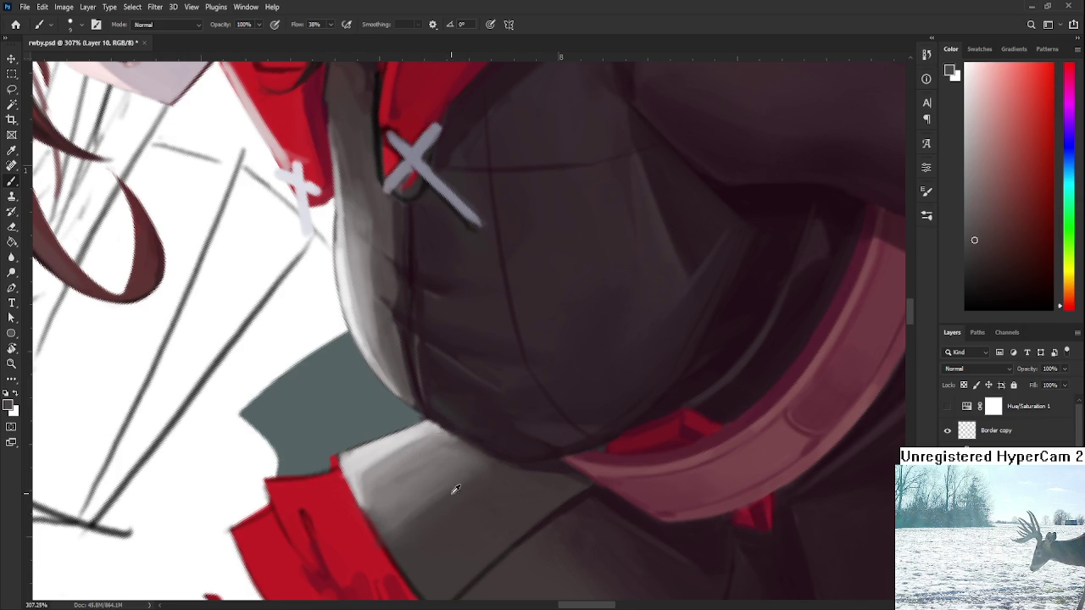
key(bracketright)
key(bracketright)
key(bracketright)
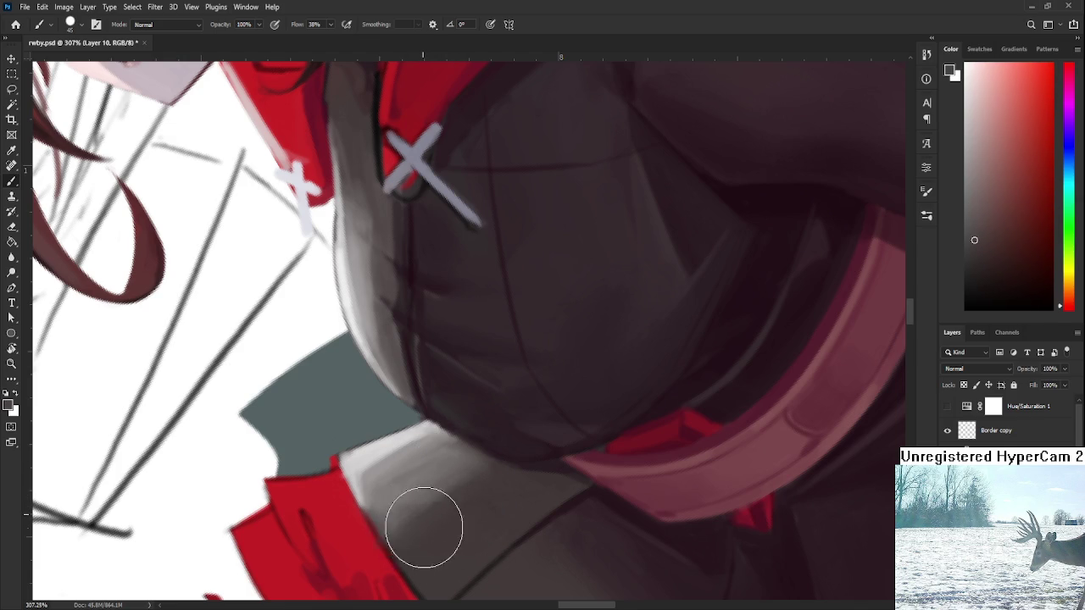
alt+click(401, 509)
mouse_move(401, 509)
mouse_down()
mouse_move(414, 528)
mouse_move(400, 552)
mouse_move(411, 528)
mouse_move(442, 518)
mouse_up()
Paint faint grey shading on the skirt fold and over its dark edge.
alt+click(474, 501)
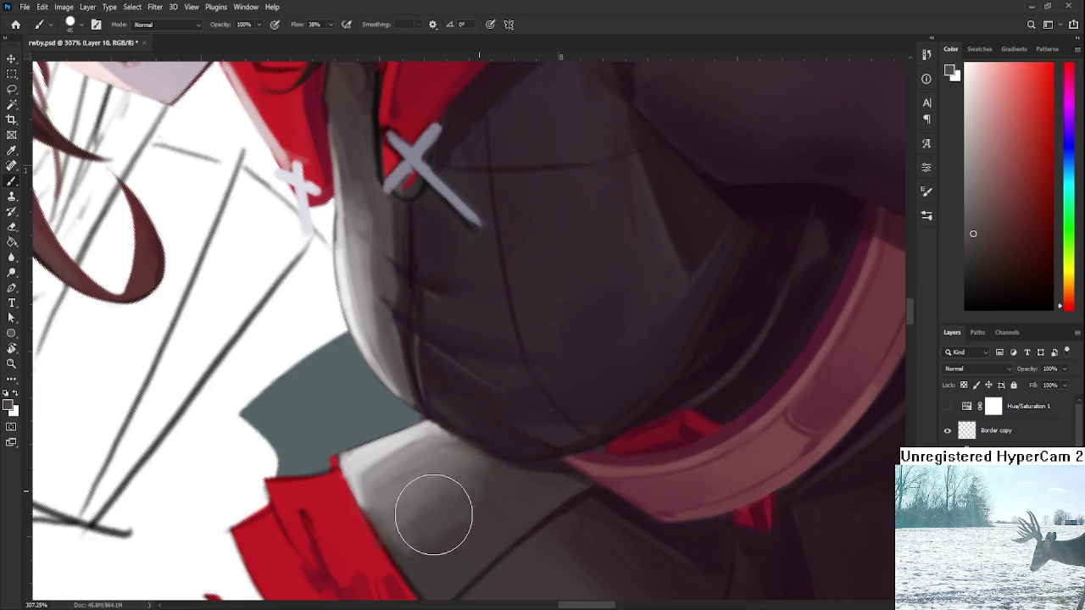
alt+click(506, 490)
alt+click(472, 514)
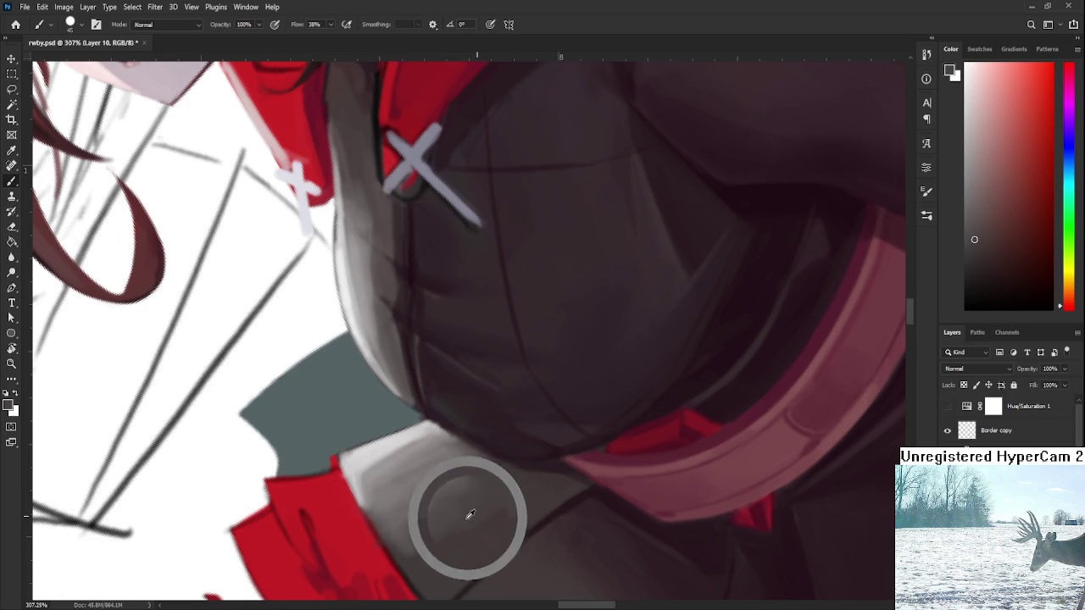
drag(438, 518, 399, 557)
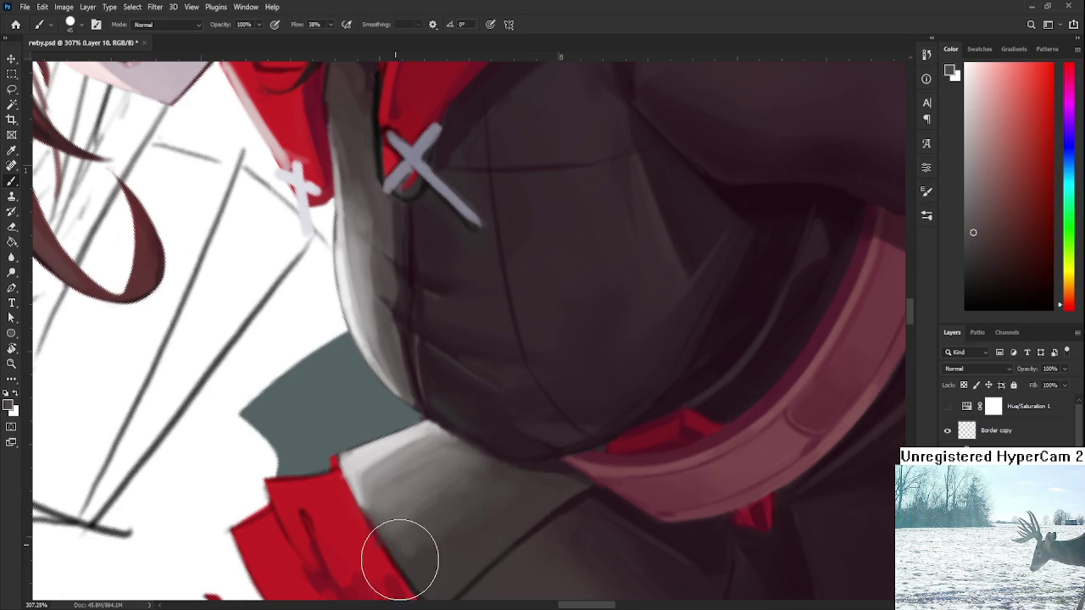
alt+click(483, 474)
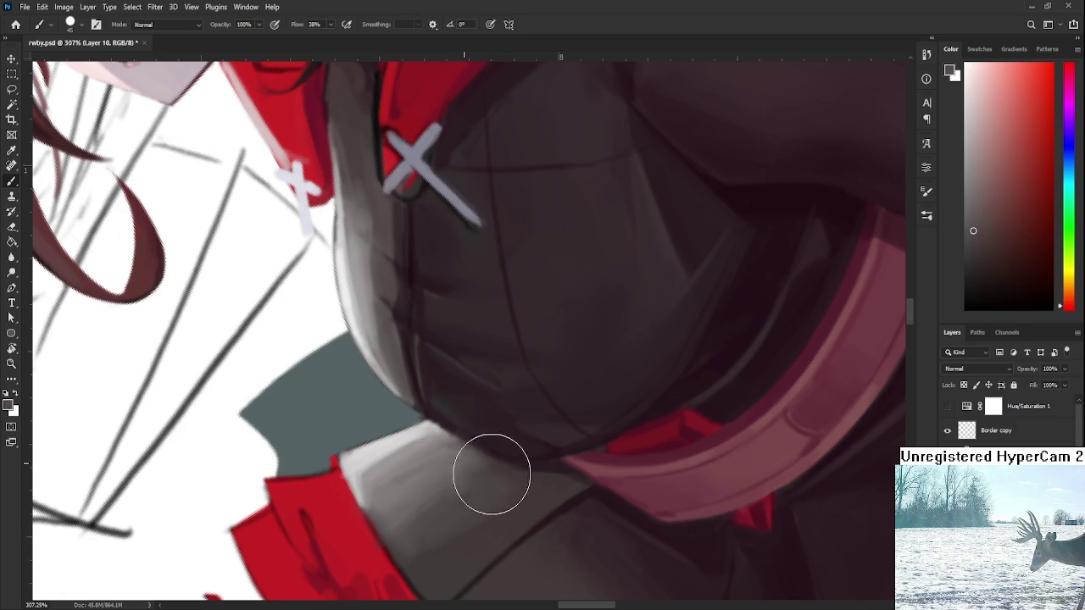
drag(474, 458, 449, 492)
alt+click(477, 479)
Sample further grey tones across the skirt shading and zoom back out.
alt+click(441, 496)
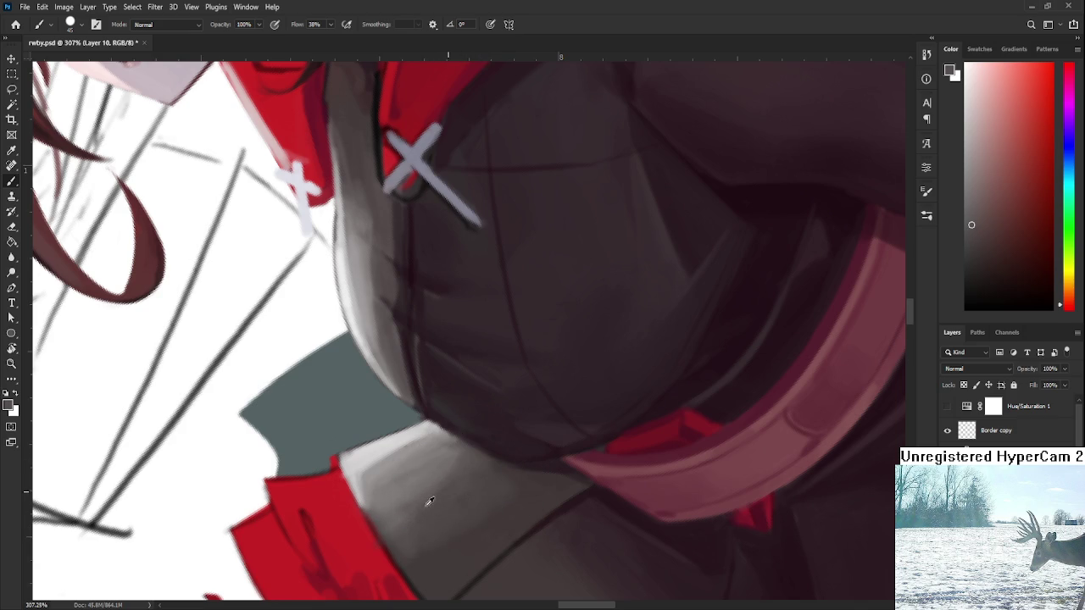
alt+click(460, 528)
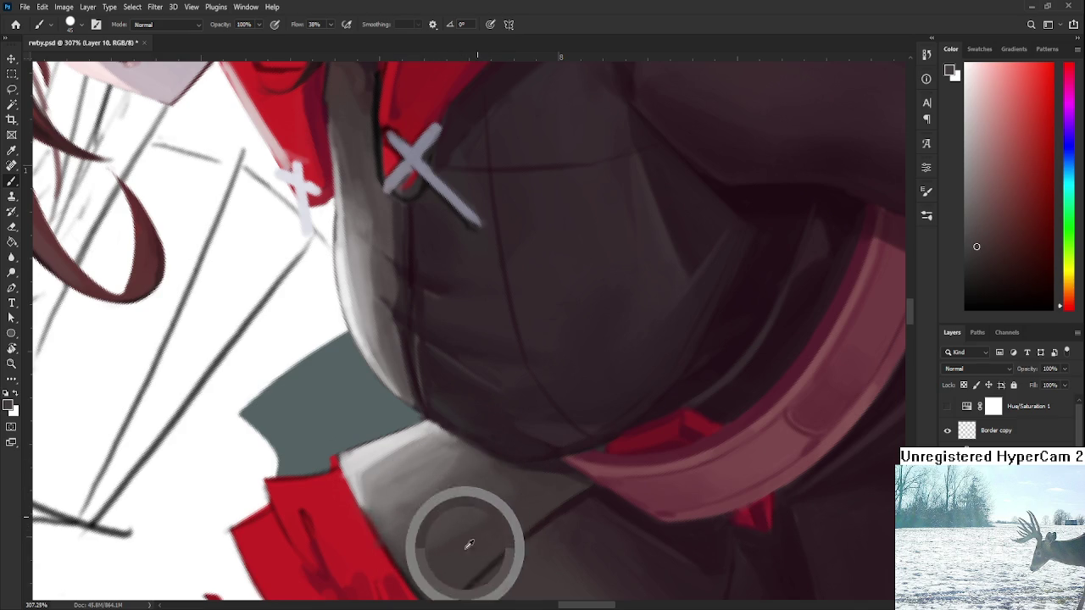
alt+click(516, 505)
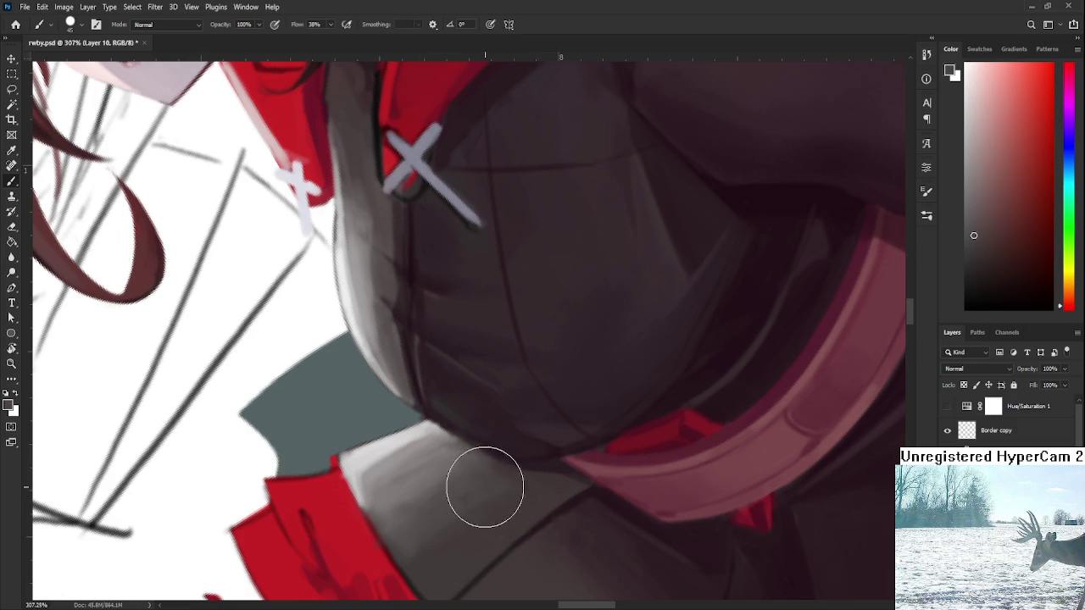
drag(516, 505, 535, 479)
alt+click(503, 480)
alt+click(489, 515)
scroll(525, 486, down, 5)
scroll(525, 487, down, 3)
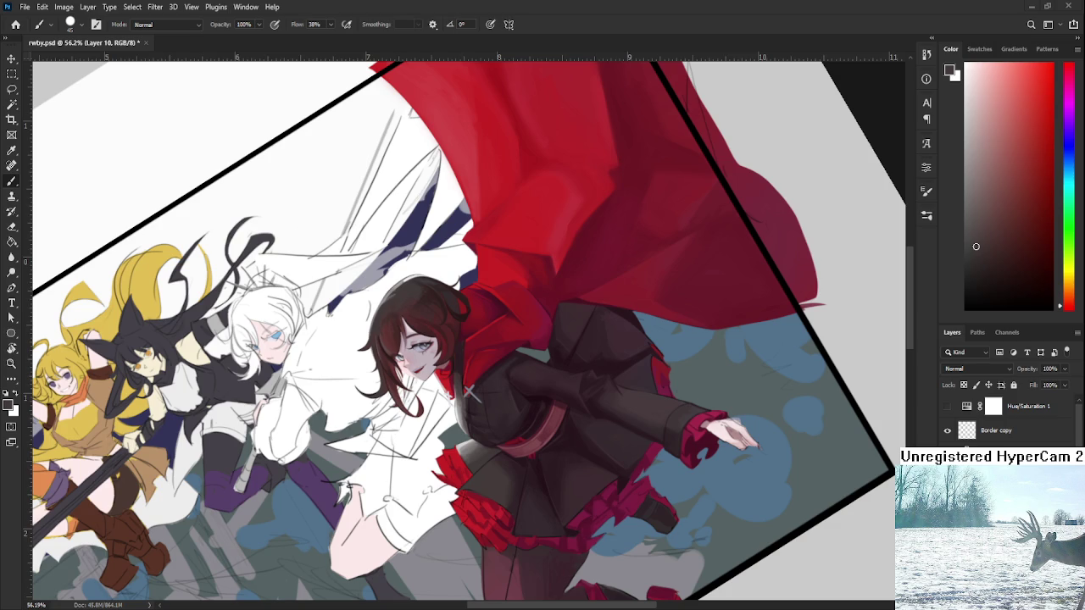
scroll(479, 428, up, 3)
scroll(485, 428, up, 2)
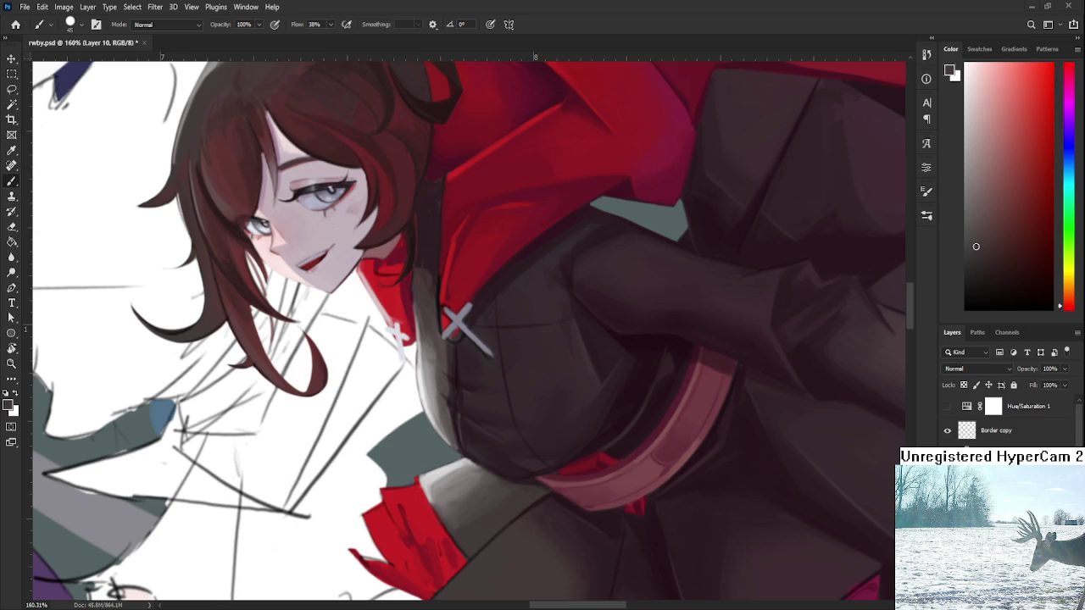
Sample several darker and lighter greys from the skirt fold below the chest.
scroll(466, 477, down, 2)
alt+click(451, 450)
alt+click(451, 455)
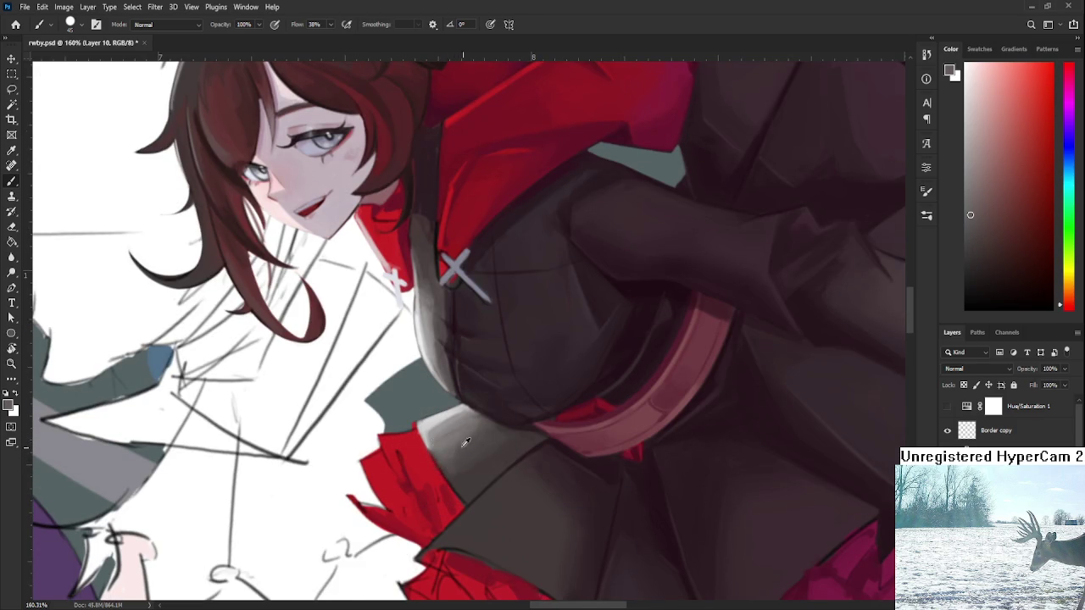
alt+click(452, 450)
alt+click(455, 443)
alt+click(458, 457)
alt+click(453, 434)
alt+click(450, 436)
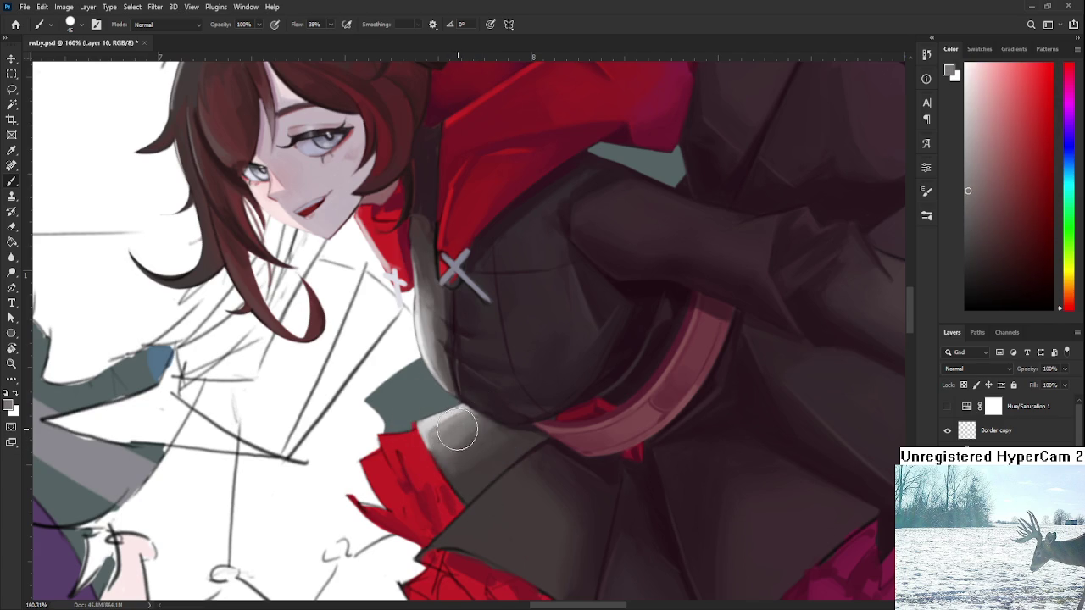
alt+click(473, 418)
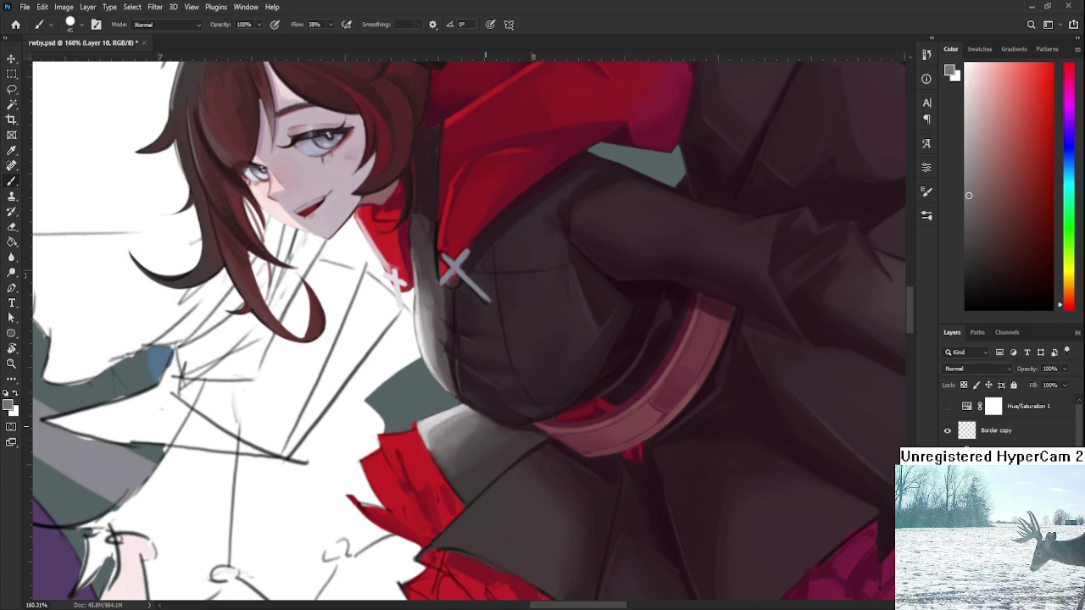
Zoom in on the fold and sample more greys, settling on a darker tone.
scroll(552, 416, down, 5)
scroll(586, 416, up, 2)
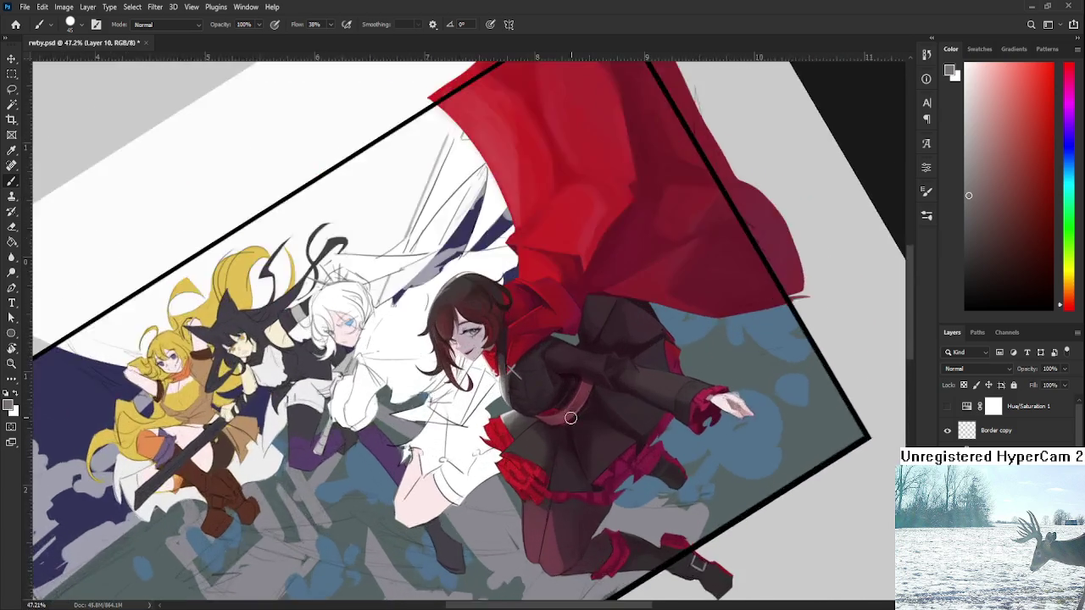
scroll(580, 418, up, 3)
scroll(528, 424, up, 2)
scroll(523, 424, up, 2)
alt+click(415, 387)
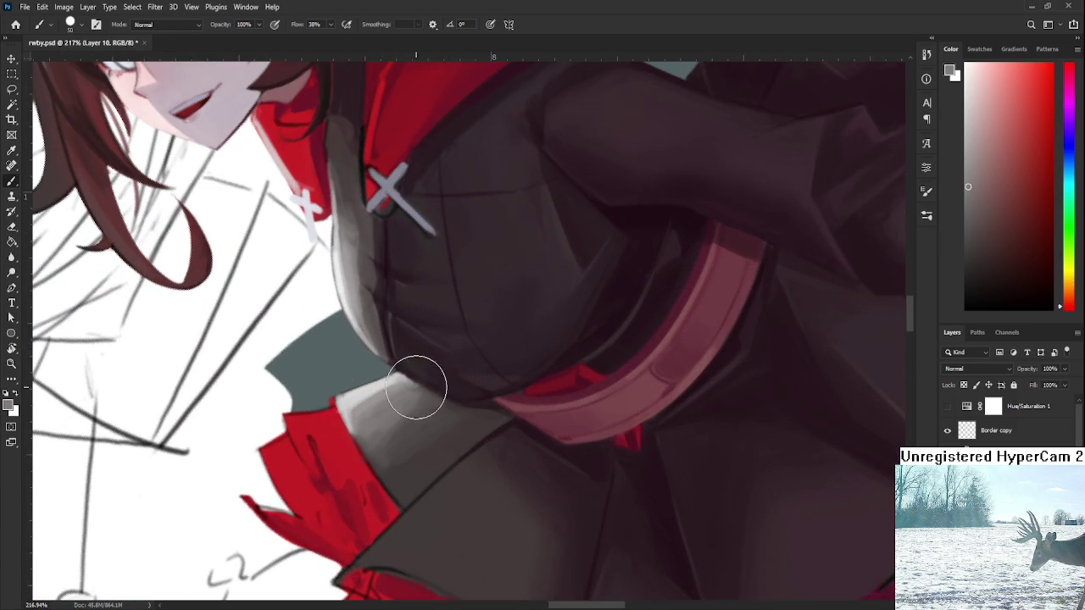
alt+click(418, 391)
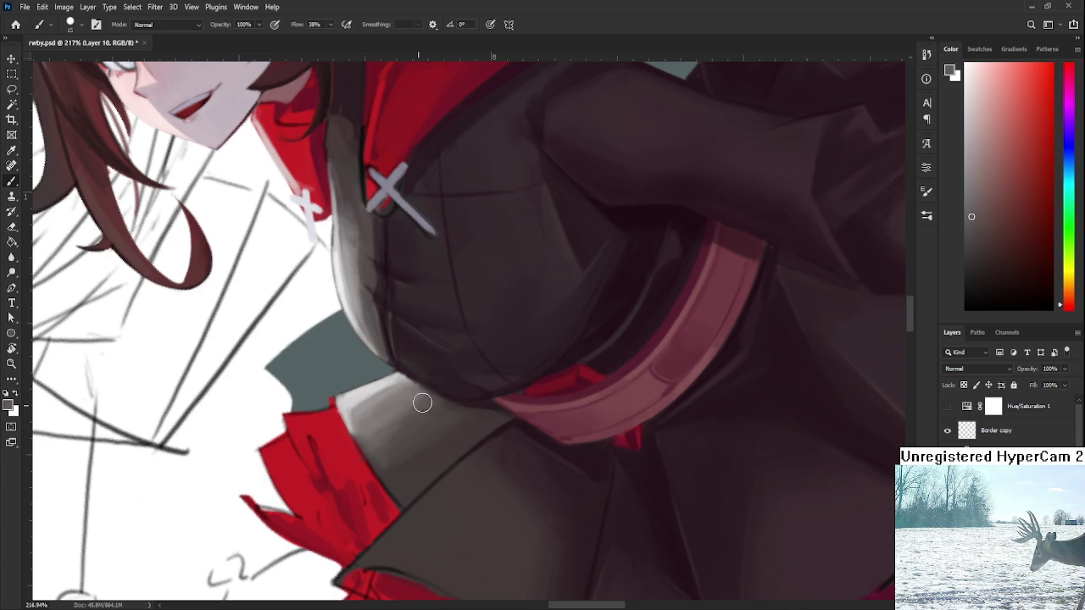
alt+click(400, 414)
alt+click(433, 417)
alt+click(428, 416)
alt+click(401, 466)
Paint light grey strokes and dabs over the dark skirt fold, resampling nearby greys.
drag(401, 465, 404, 449)
alt+click(432, 416)
alt+click(422, 395)
alt+click(431, 412)
alt+click(418, 393)
alt+click(434, 409)
scroll(448, 411, down, 3)
scroll(508, 415, down, 3)
scroll(613, 418, down, 3)
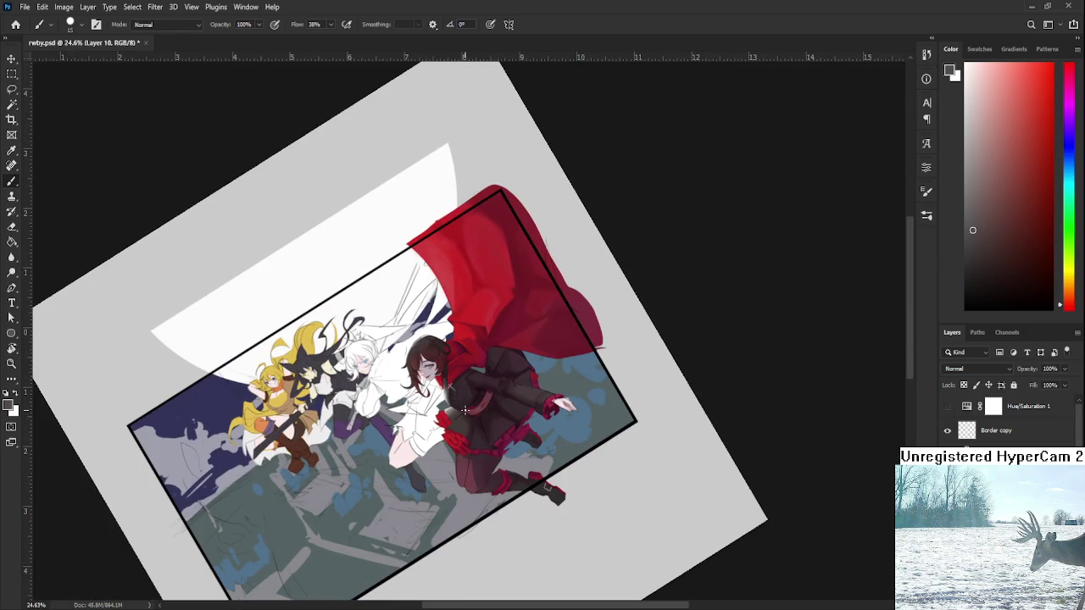
scroll(613, 419, down, 2)
key(r)
drag(613, 419, 533, 309)
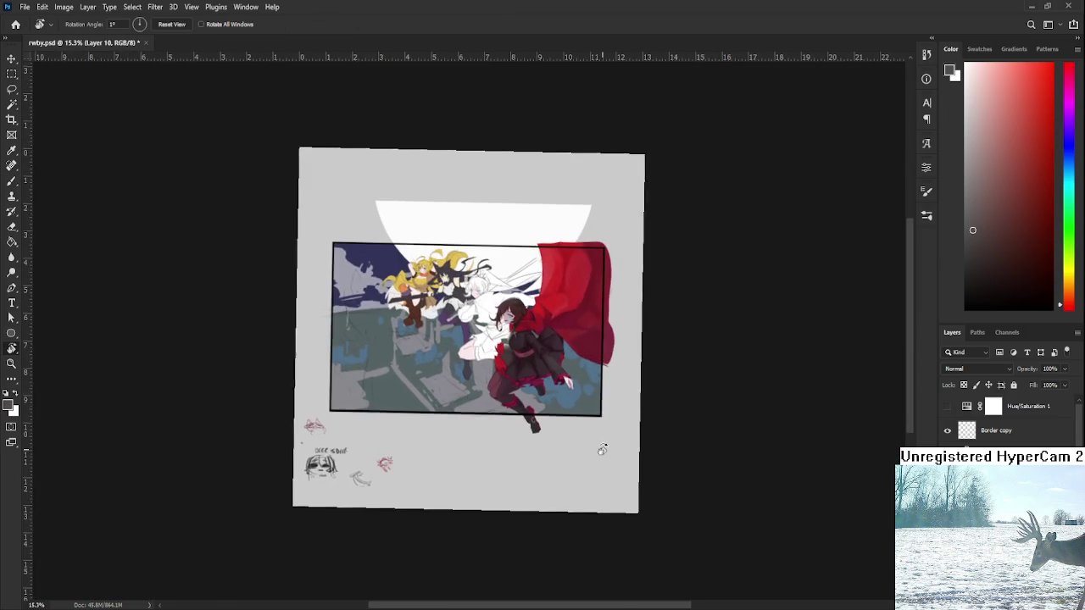
scroll(532, 309, up, 3)
scroll(529, 330, up, 3)
scroll(525, 356, up, 2)
scroll(520, 382, up, 2)
drag(521, 382, 492, 458)
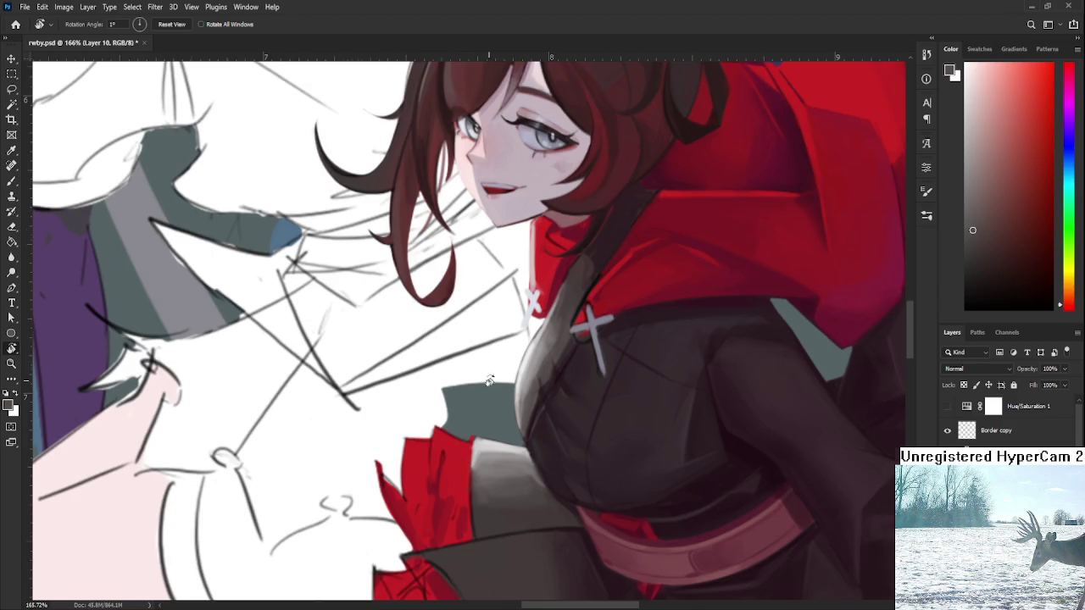
scroll(467, 376, up, 5)
key(b)
alt+click(444, 475)
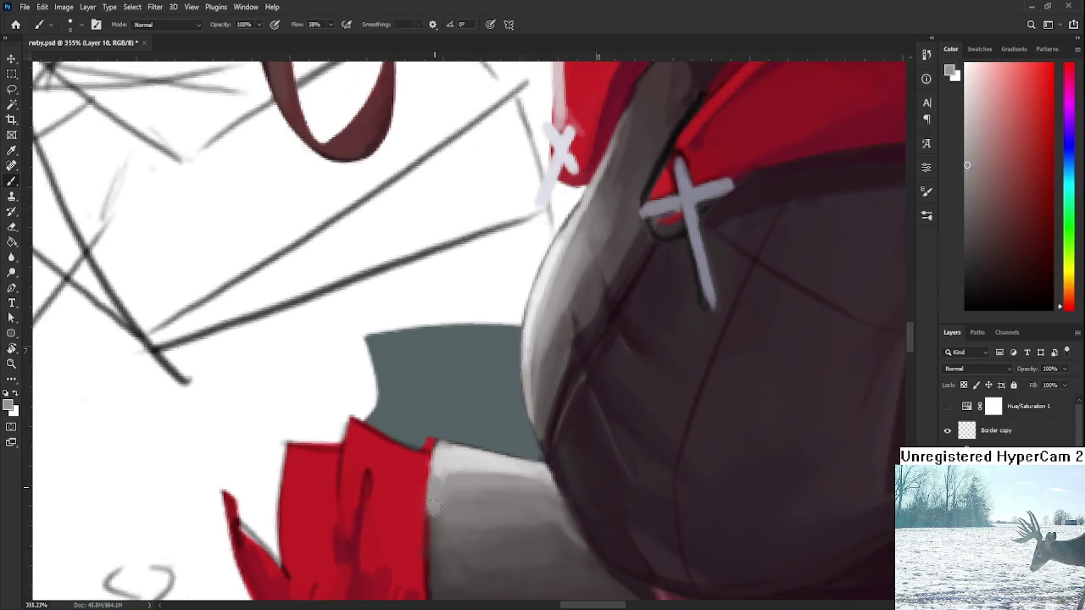
Sample a darker grey beside Ruby's torso, then zoom out and tilt the view slightly.
alt+click(446, 498)
alt+click(434, 515)
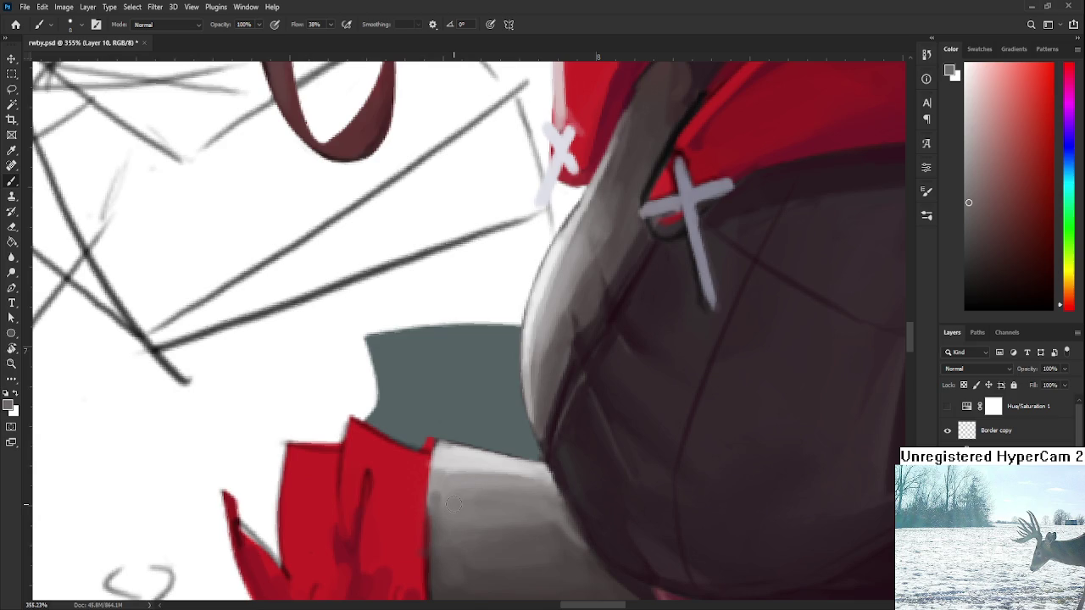
scroll(618, 438, down, 10)
key(r)
drag(643, 444, 608, 448)
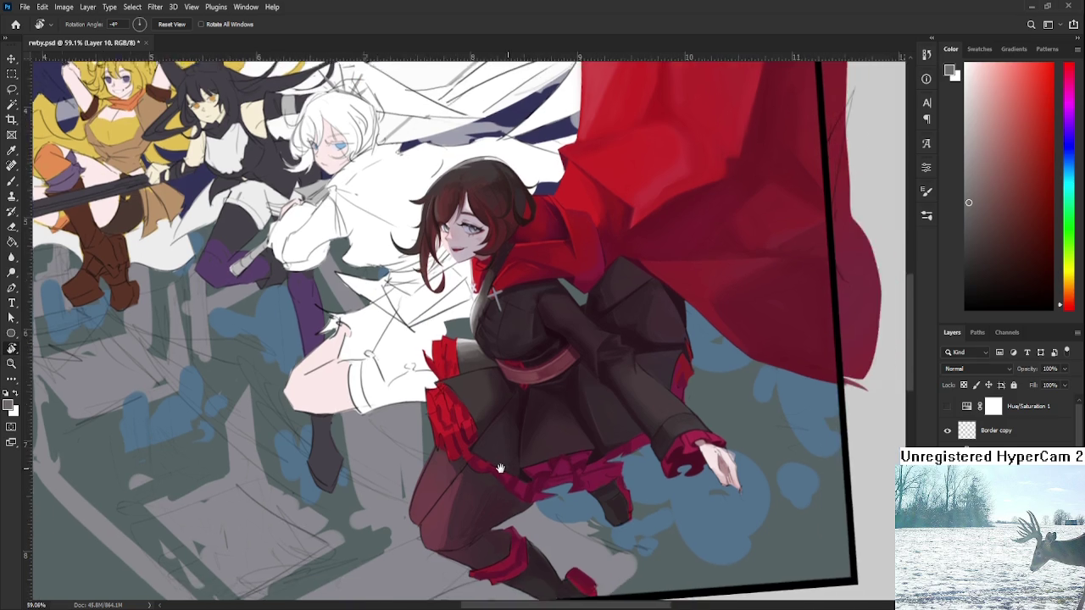
Frame the grey area beside Ruby's torso, sample a darker grey and enlarge the brush.
drag(583, 489, 456, 468)
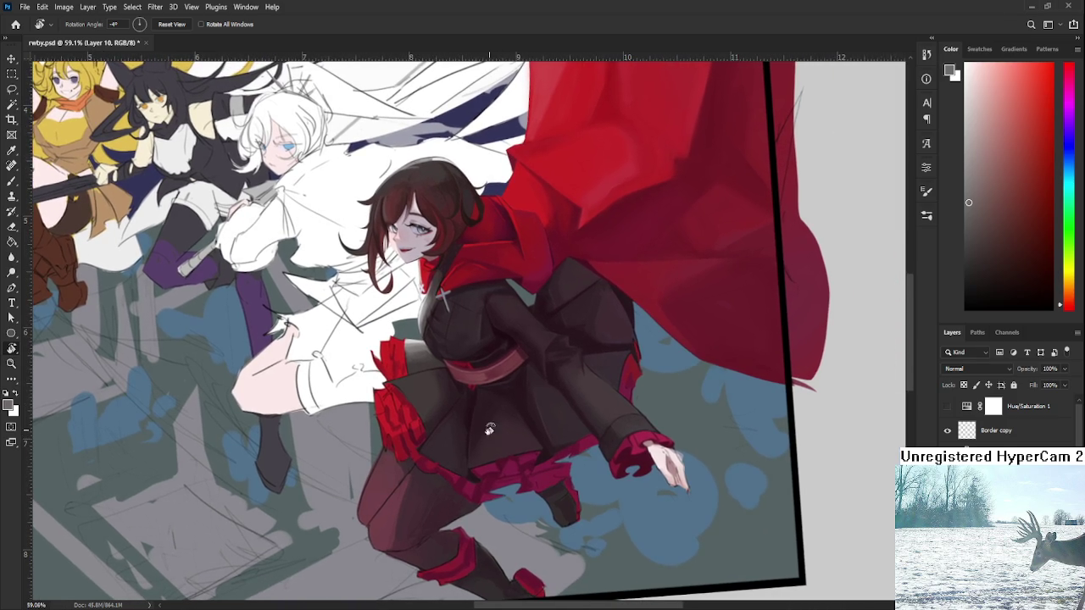
scroll(471, 347, up, 1)
scroll(473, 376, up, 3)
scroll(472, 376, down, 3)
scroll(472, 375, down, 2)
scroll(471, 375, up, 3)
scroll(468, 374, up, 2)
key(b)
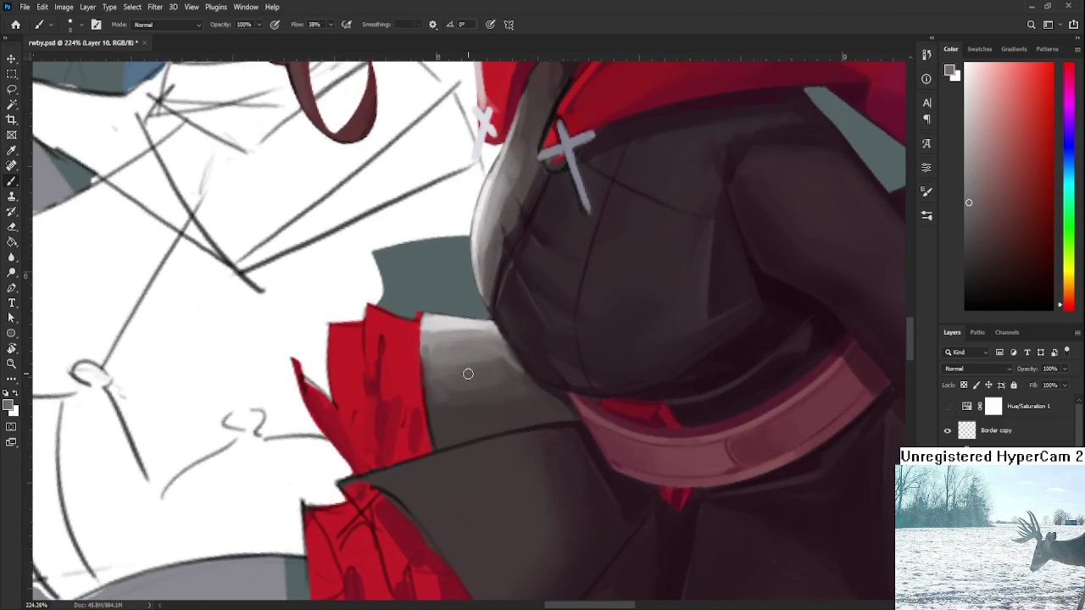
alt+click(448, 396)
key(bracketright)
key(bracketright)
key(bracketright)
Dab darker grey over the sleeve area left of the torso.
alt+click(445, 395)
alt+click(466, 394)
click(444, 386)
alt+click(489, 388)
alt+click(491, 380)
Sample a range of lighter and darker greys from the sleeve area.
alt+click(503, 376)
alt+click(519, 374)
alt+click(508, 364)
alt+click(503, 366)
alt+click(490, 352)
alt+click(489, 356)
alt+click(507, 366)
alt+scroll(586, 336, down, 3)
alt+scroll(590, 338, up, 3)
Paint a lighter grey highlight, darken the area left of the torso, and touch it up.
alt+click(485, 361)
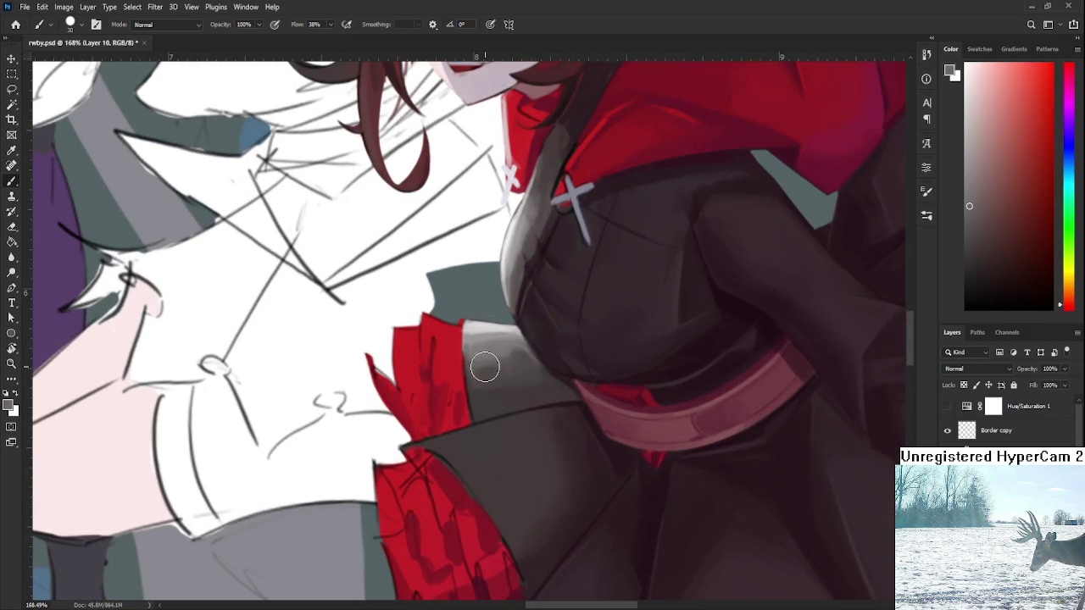
alt+click(486, 375)
alt+click(492, 351)
drag(497, 364, 498, 380)
alt+click(486, 371)
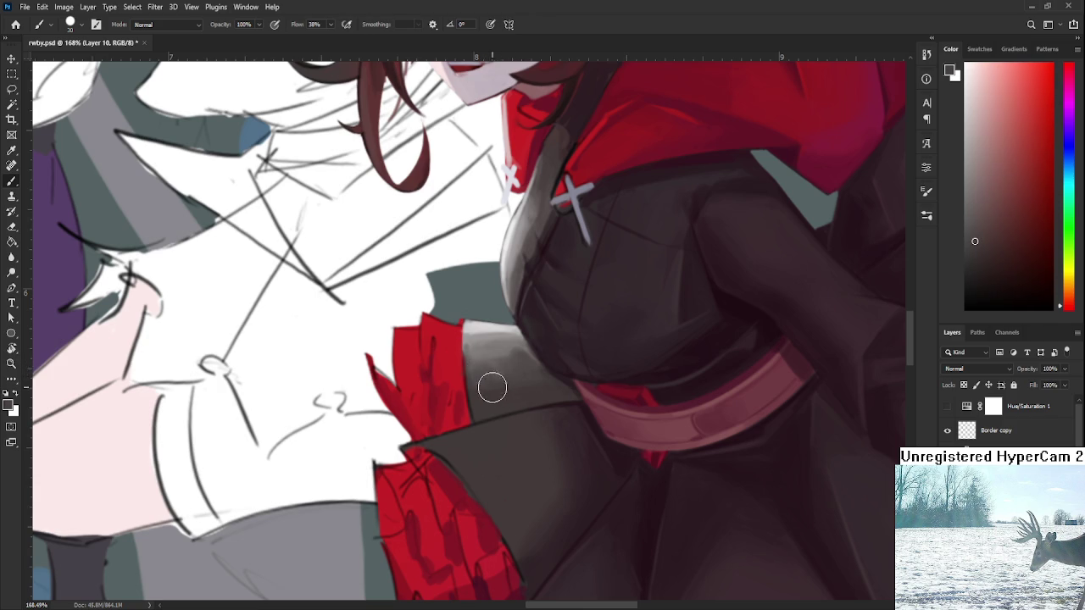
mouse_move(494, 363)
mouse_down()
mouse_move(487, 390)
mouse_move(497, 381)
mouse_move(477, 364)
mouse_up()
alt+click(492, 363)
alt+click(499, 351)
scroll(559, 419, down, 2)
scroll(570, 419, down, 3)
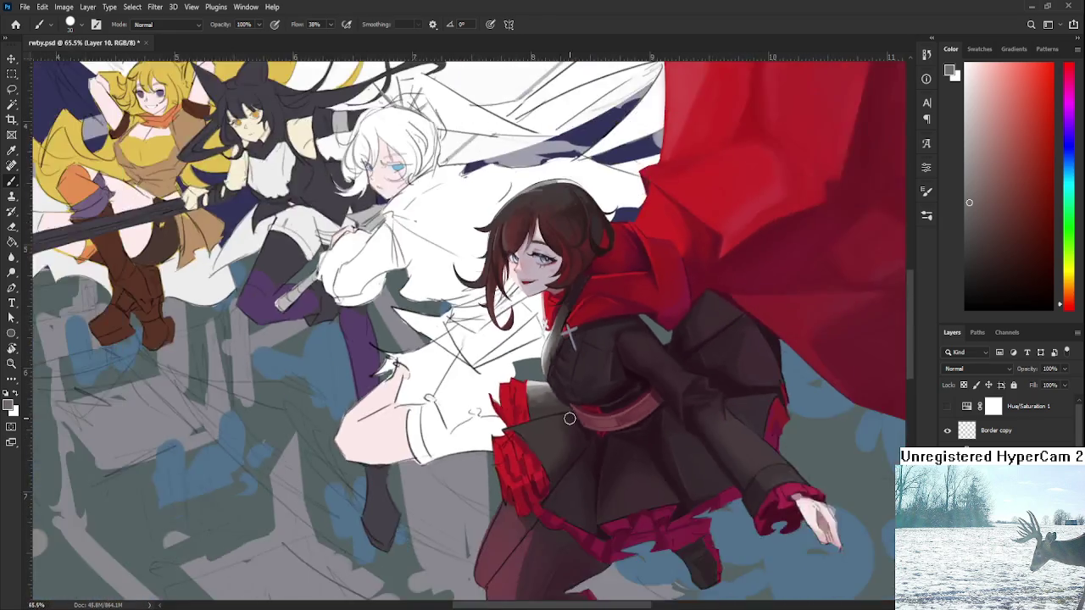
scroll(569, 419, down, 2)
scroll(597, 445, down, 1)
scroll(598, 445, up, 1)
scroll(604, 447, up, 1)
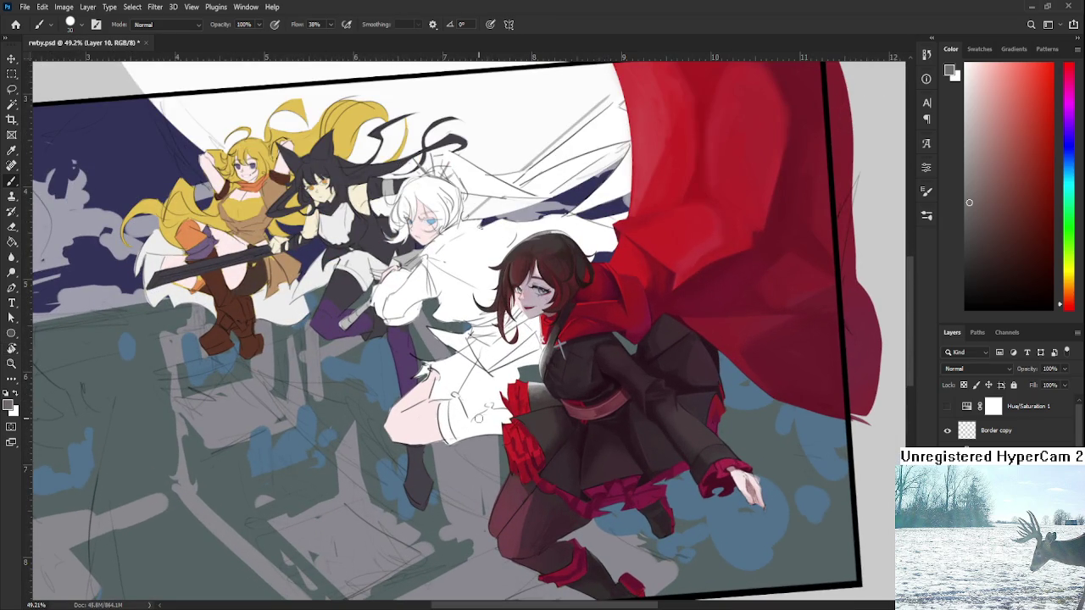
scroll(608, 418, down, 1)
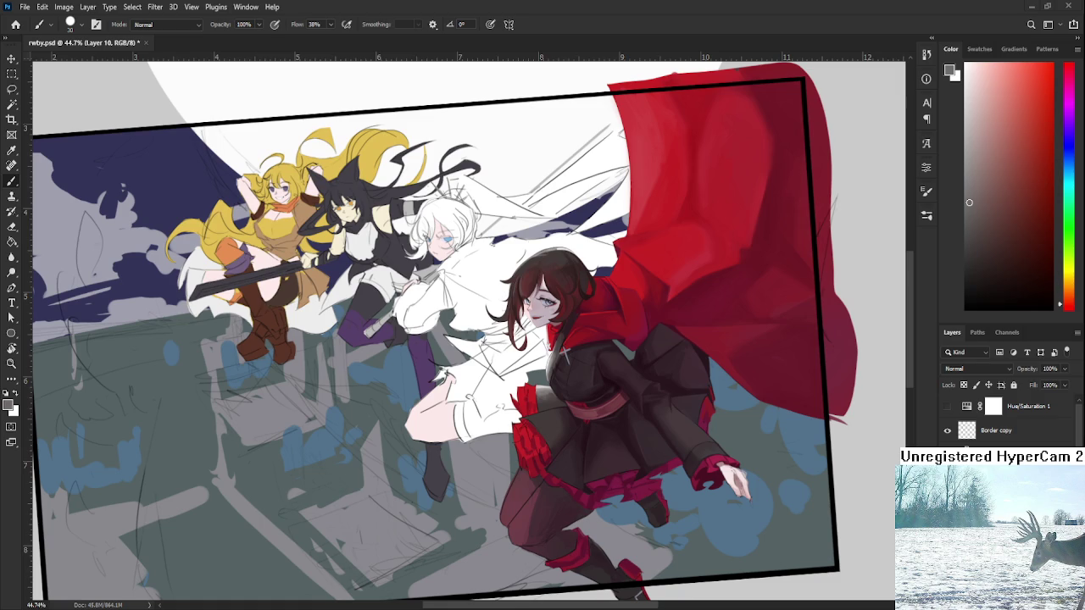
scroll(616, 420, down, 2)
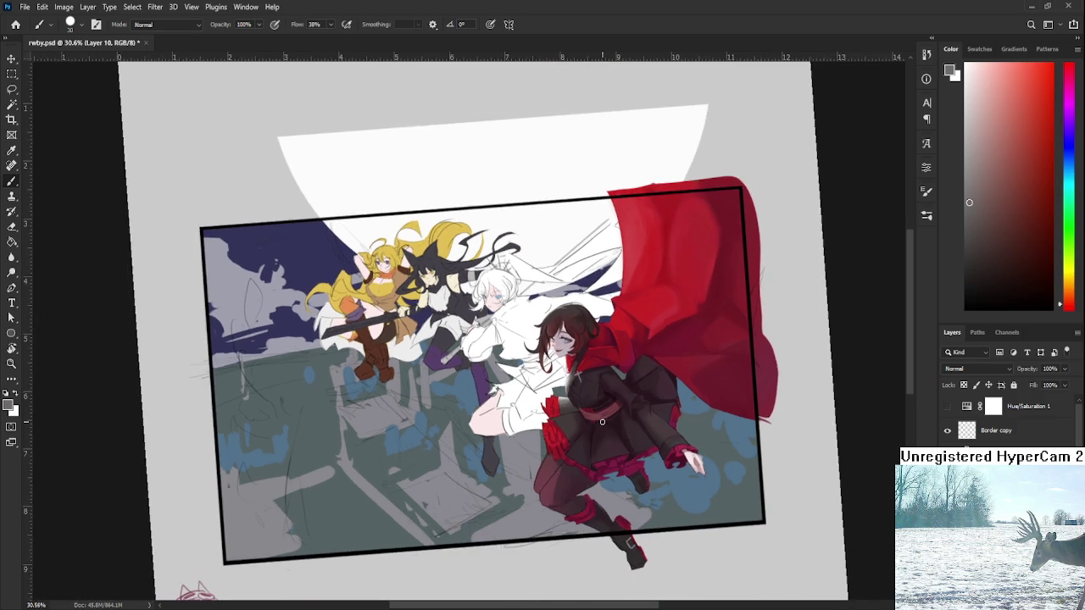
scroll(602, 423, up, 3)
scroll(600, 423, up, 2)
key(r)
mouse_move(600, 423)
mouse_down()
mouse_move(576, 403)
mouse_move(539, 400)
mouse_up()
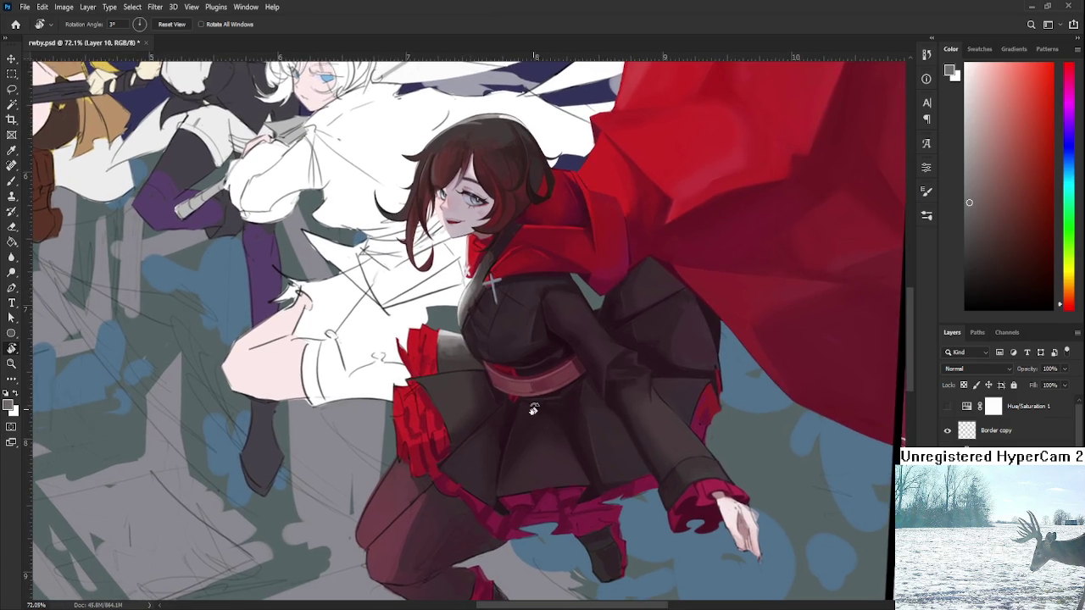
scroll(539, 400, up, 3)
scroll(514, 412, down, 1)
scroll(465, 410, up, 2)
scroll(464, 410, down, 1)
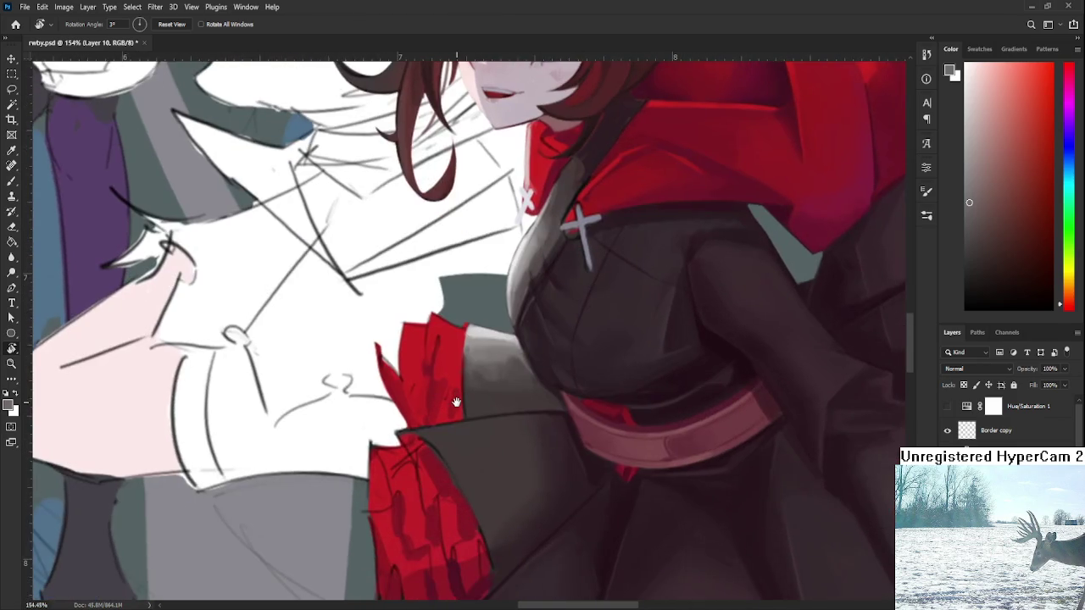
scroll(462, 407, down, 1)
scroll(462, 407, down, 2)
scroll(458, 508, up, 3)
key(b)
alt+click(458, 527)
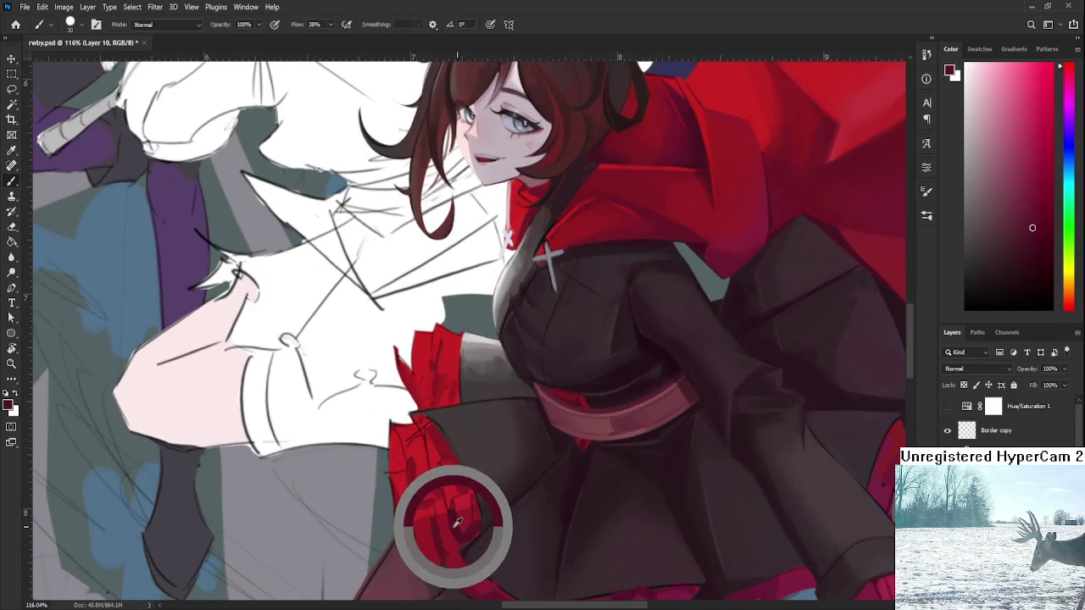
Paint a darker red stroke on the ruffles, undo it, and redo it more carefully.
scroll(449, 383, up, 2)
scroll(449, 386, up, 2)
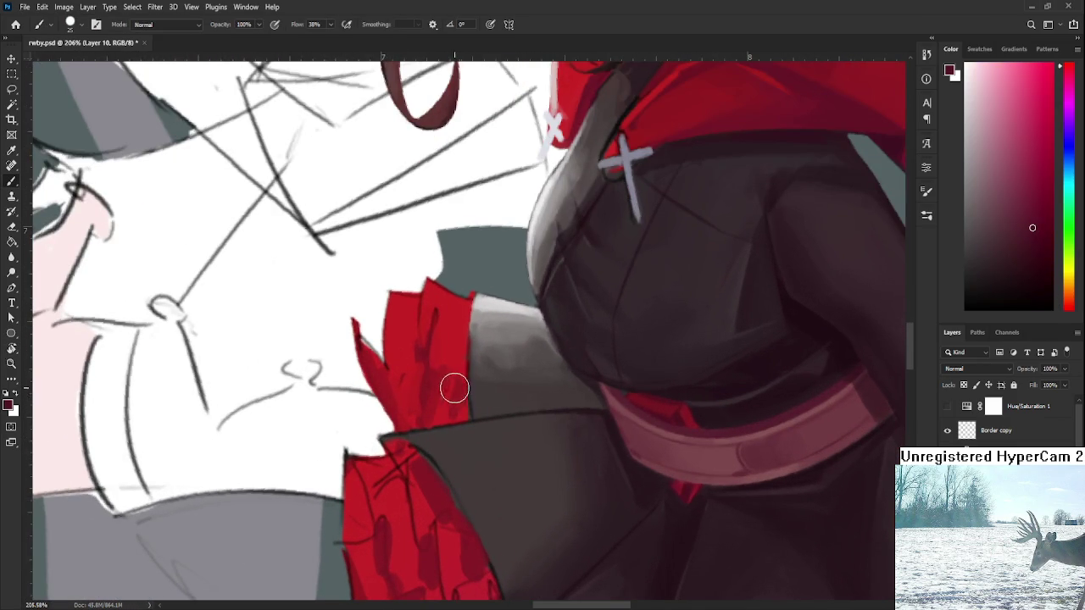
mouse_move(421, 380)
mouse_down()
mouse_move(439, 396)
mouse_move(431, 416)
mouse_move(441, 407)
mouse_up()
key(ctrl+z)
alt+click(441, 405)
alt+click(465, 409)
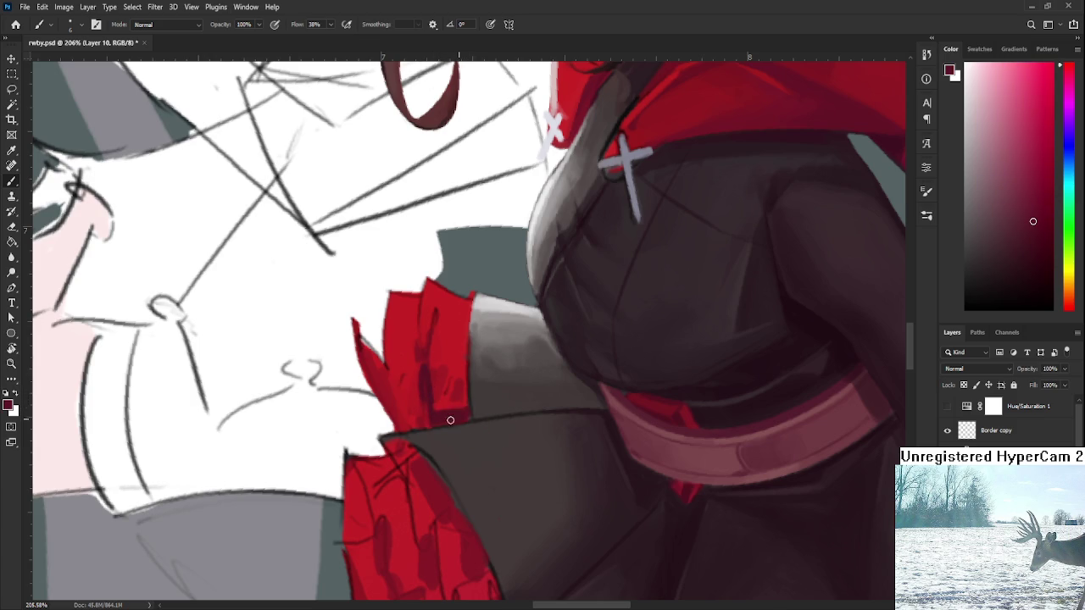
alt+click(464, 323)
Sample a range of darker and brighter reds from the ruffles beside the sleeve.
key(e)
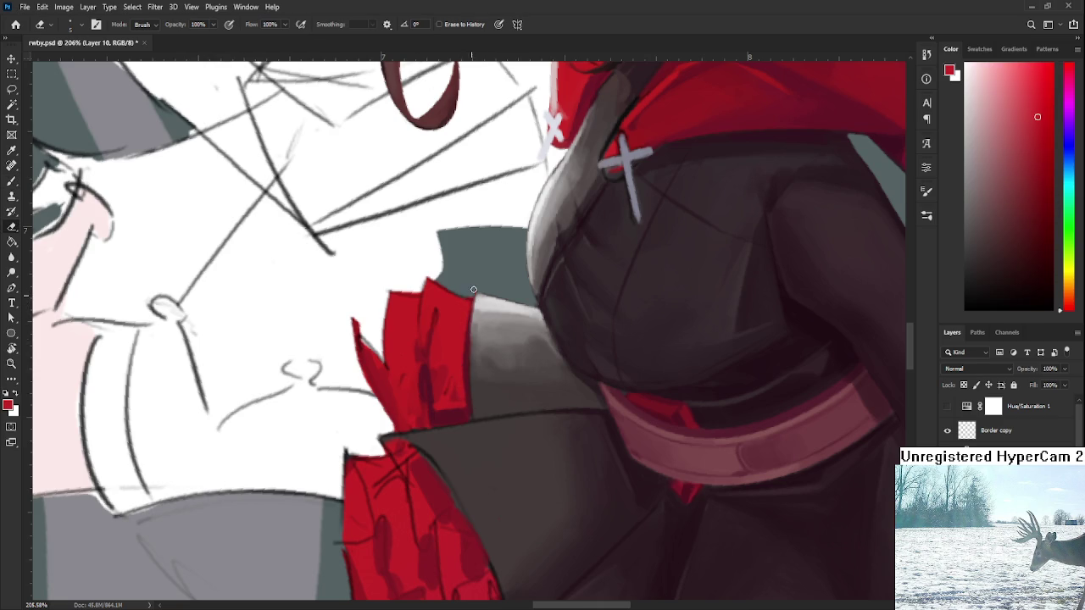
key(b)
alt+click(438, 344)
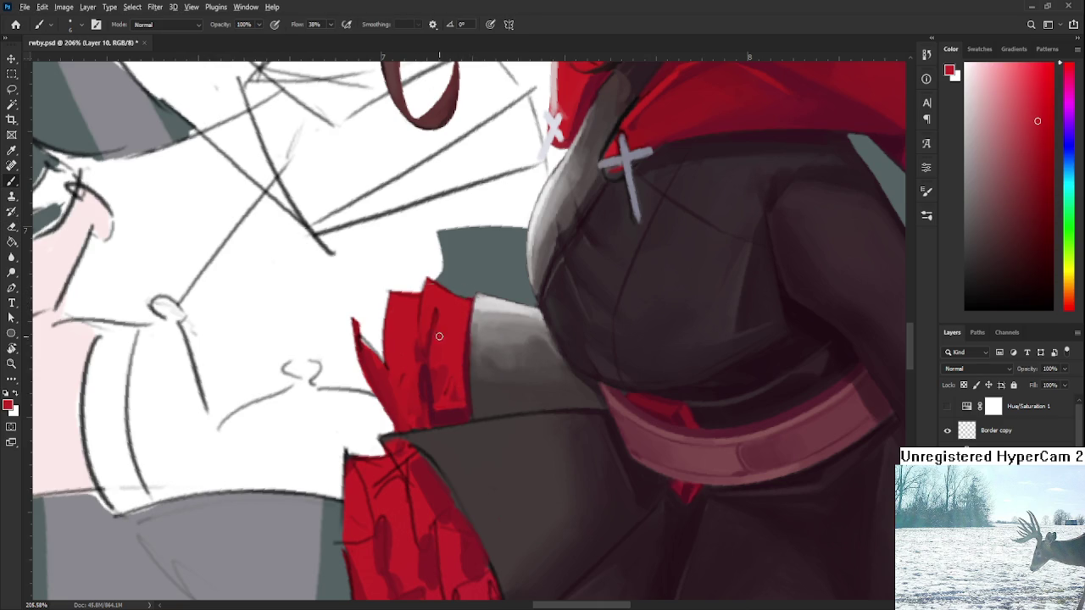
alt+click(436, 385)
alt+click(434, 356)
alt+click(435, 381)
alt+click(449, 415)
alt+click(462, 407)
alt+click(450, 388)
alt+click(466, 404)
alt+click(448, 415)
Zoom out, rotate the view back upright, and pan to frame the whole illustration.
scroll(478, 382, down, 3)
scroll(479, 381, down, 2)
key(r)
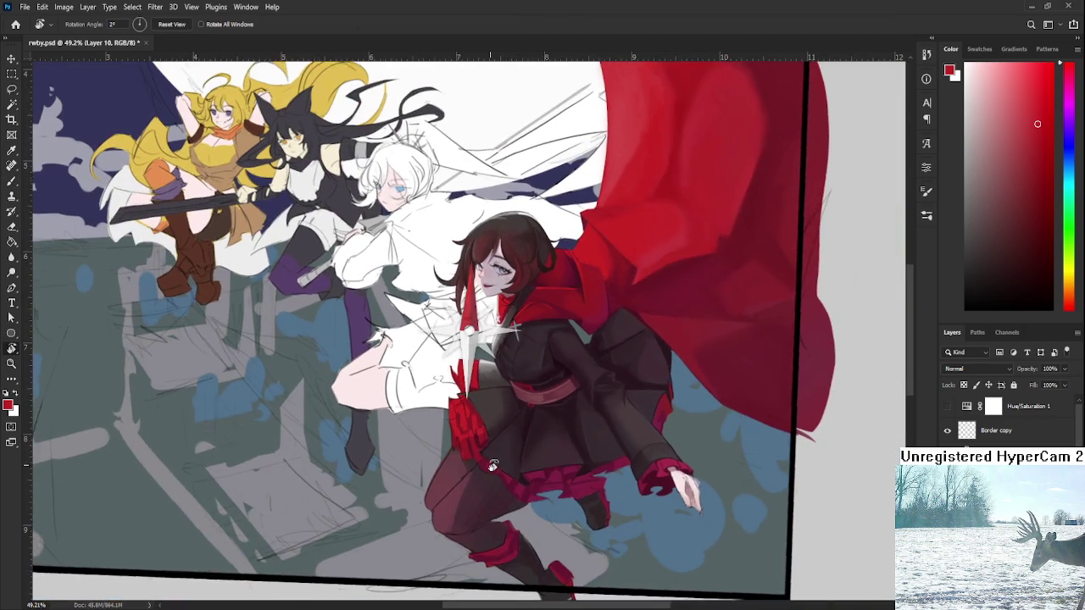
drag(479, 382, 492, 364)
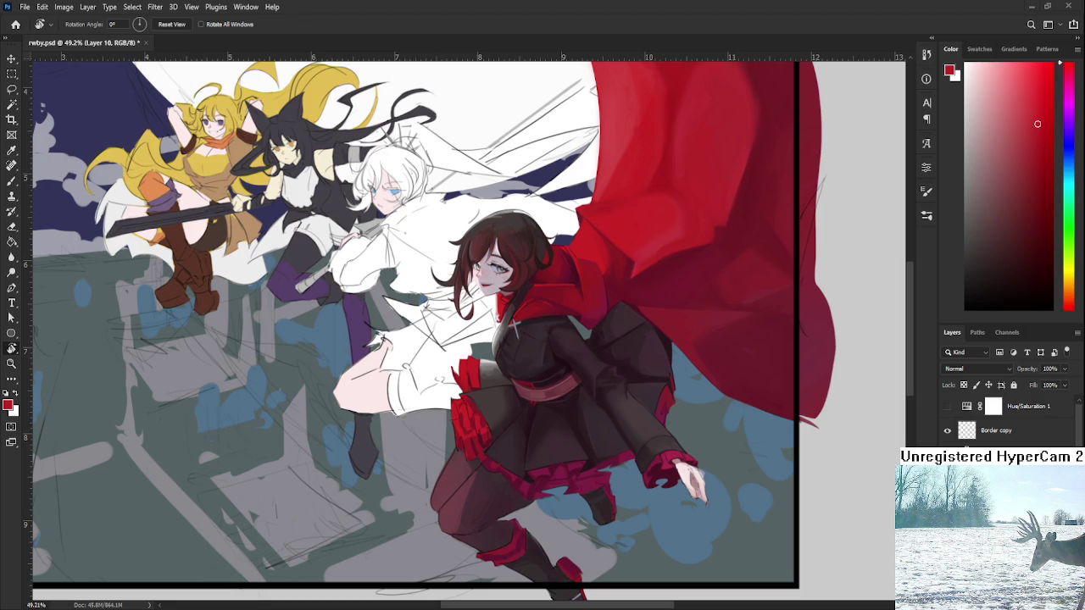
drag(532, 386, 567, 435)
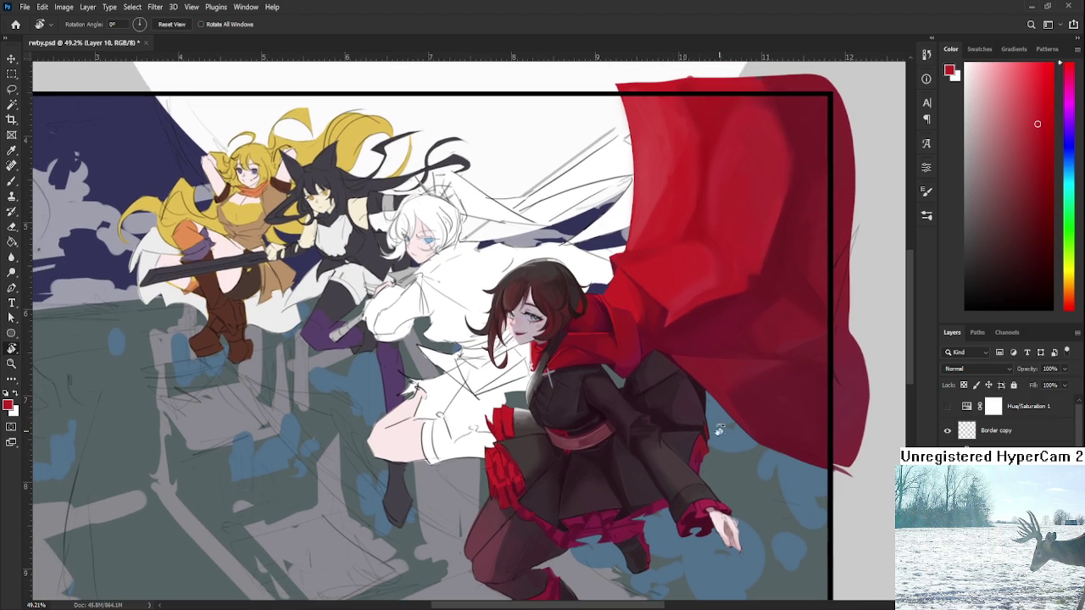
Letter 'DINNER' in red above the characters, with 'EAT' written beneath it.
key(b)
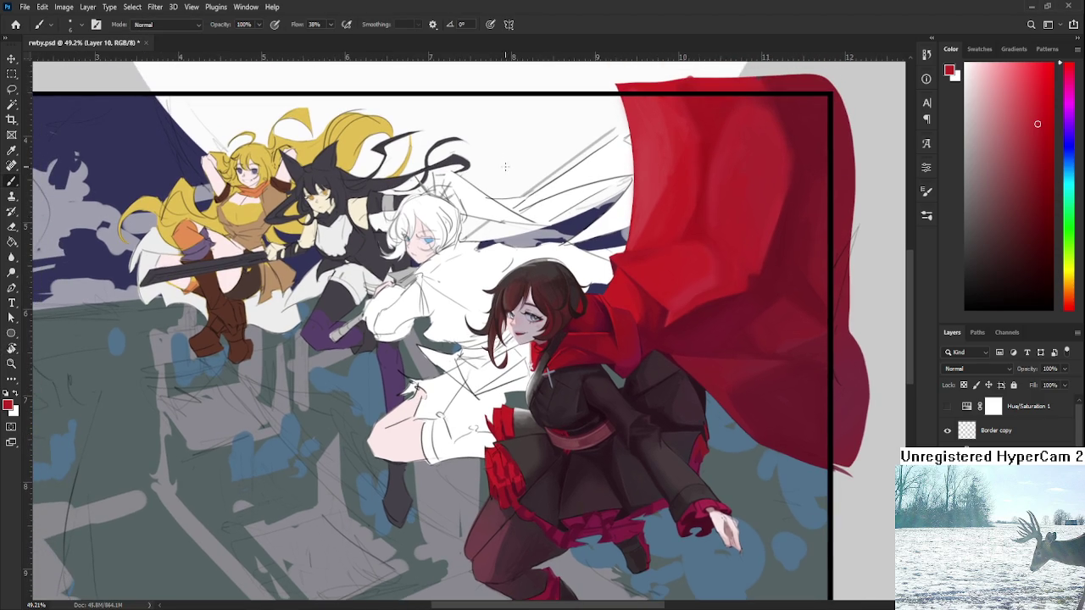
drag(488, 134, 500, 163)
mouse_move(512, 140)
mouse_down()
mouse_move(515, 161)
mouse_move(534, 134)
mouse_move(549, 131)
mouse_move(553, 151)
mouse_up()
mouse_move(553, 125)
mouse_down()
mouse_move(561, 135)
mouse_move(564, 115)
mouse_up()
drag(565, 115, 576, 134)
mouse_move(529, 161)
mouse_down()
mouse_move(530, 174)
mouse_move(543, 153)
mouse_move(542, 170)
mouse_move(553, 161)
mouse_up()
drag(558, 158, 566, 135)
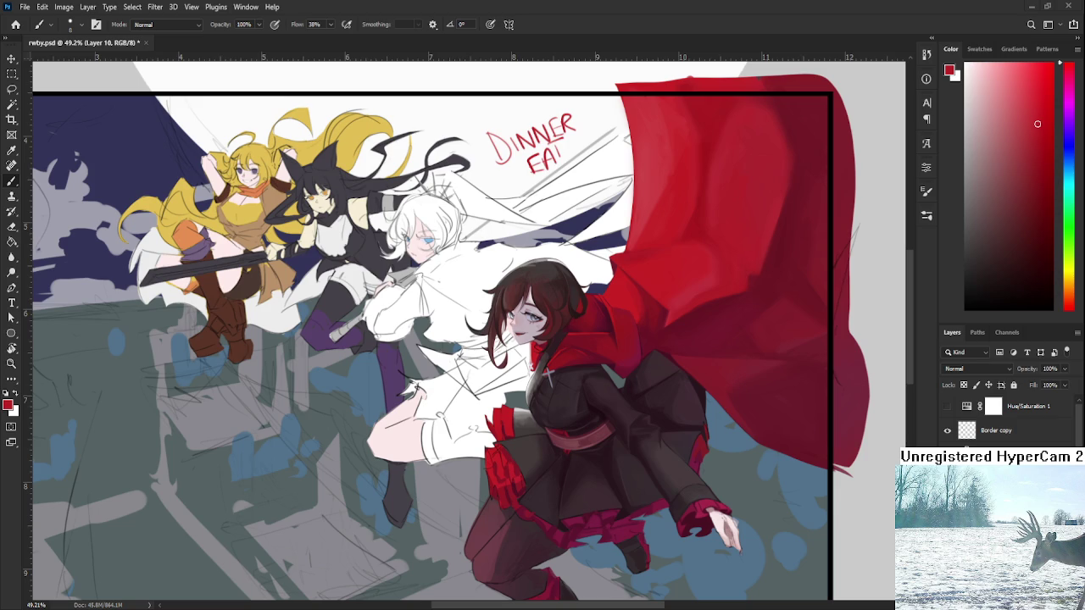
Lasso and delete the red DINNER EAT scribble from the sky.
key(l)
drag(547, 193, 593, 161)
key(Delete)
key(ctrl+d)
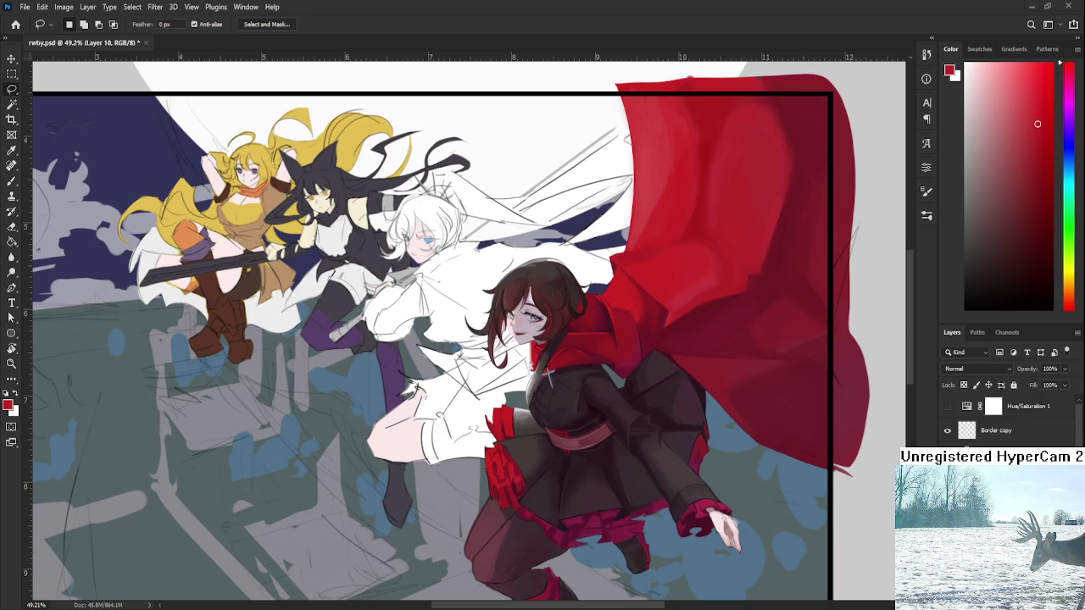
scroll(487, 419, up, 1)
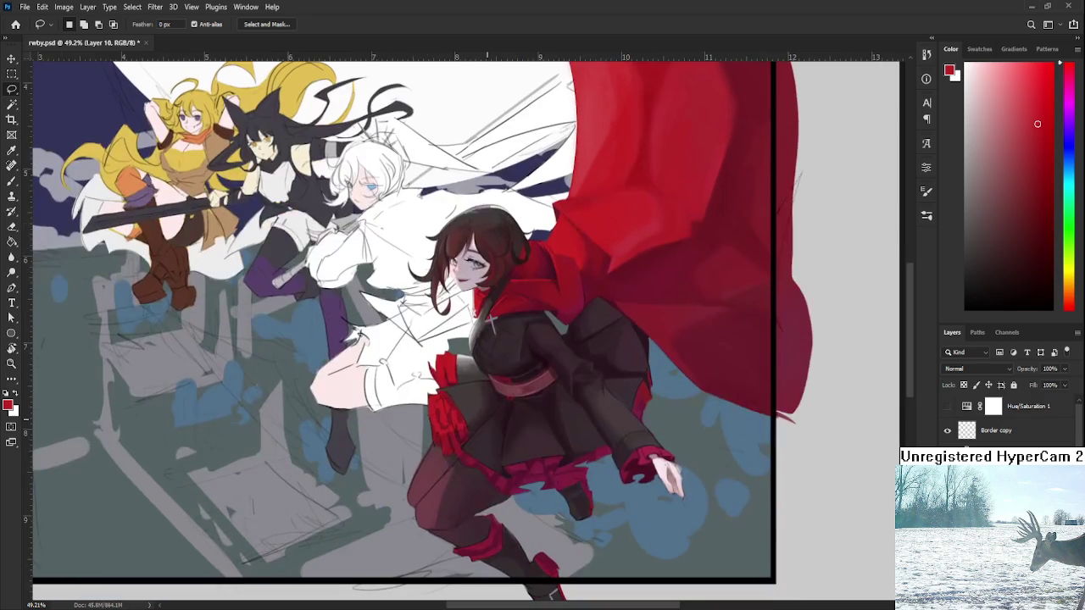
Zoom in on Ruby's red sleeve ruffle and brush a thin dark maroon fold stroke.
scroll(475, 415, up, 2)
scroll(467, 411, up, 2)
scroll(464, 411, down, 3)
scroll(449, 415, down, 1)
scroll(450, 434, up, 1)
scroll(474, 415, up, 3)
scroll(455, 383, up, 2)
scroll(440, 373, up, 2)
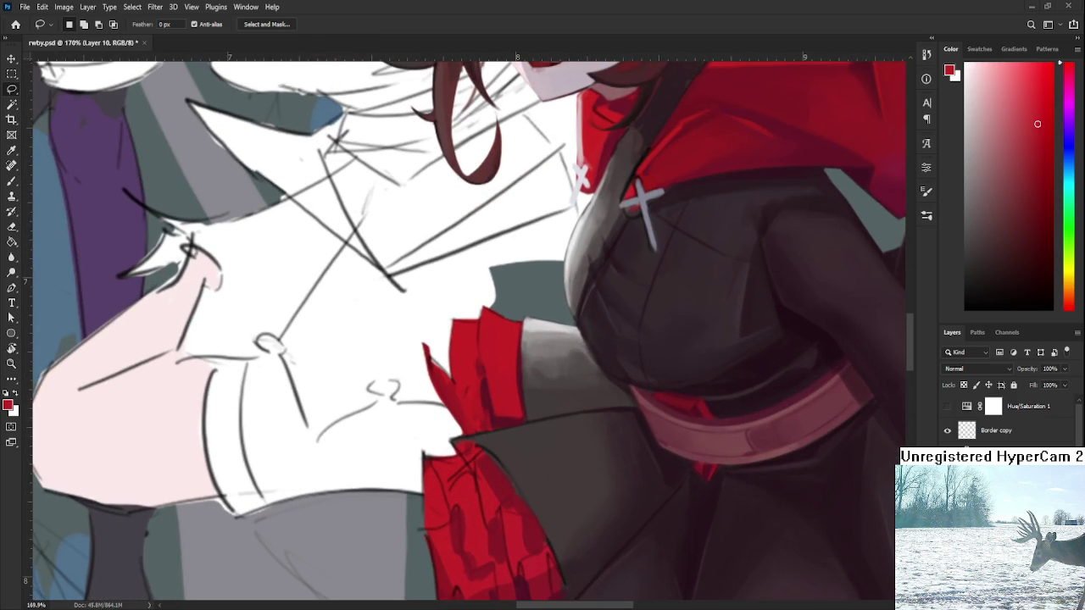
scroll(496, 392, up, 1)
scroll(496, 393, up, 1)
key(b)
alt+click(496, 390)
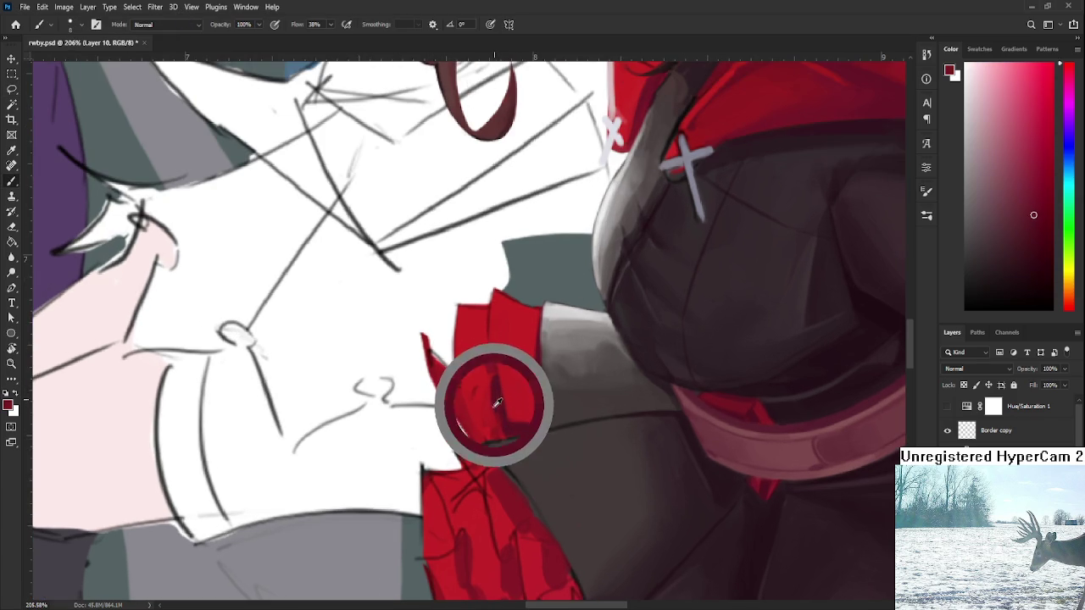
alt+click(501, 412)
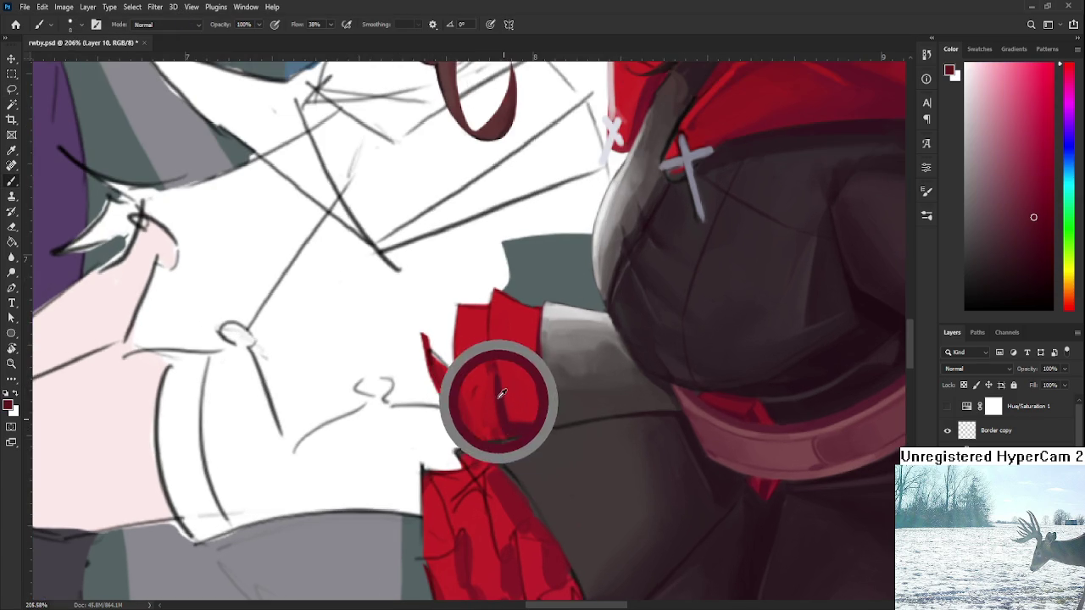
alt+click(502, 392)
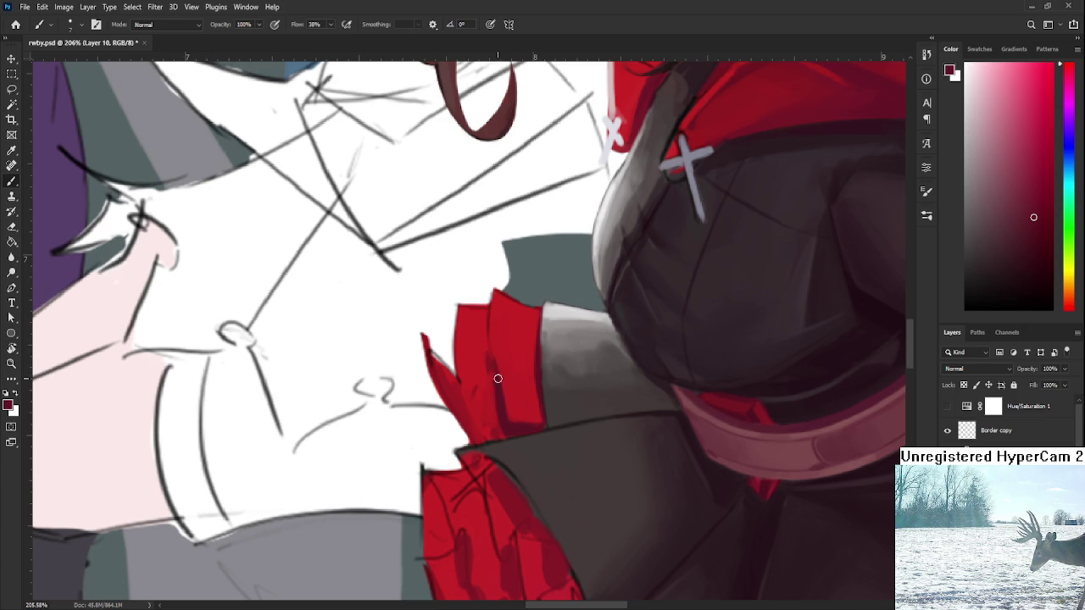
alt+click(534, 374)
alt+click(498, 373)
drag(491, 327, 495, 353)
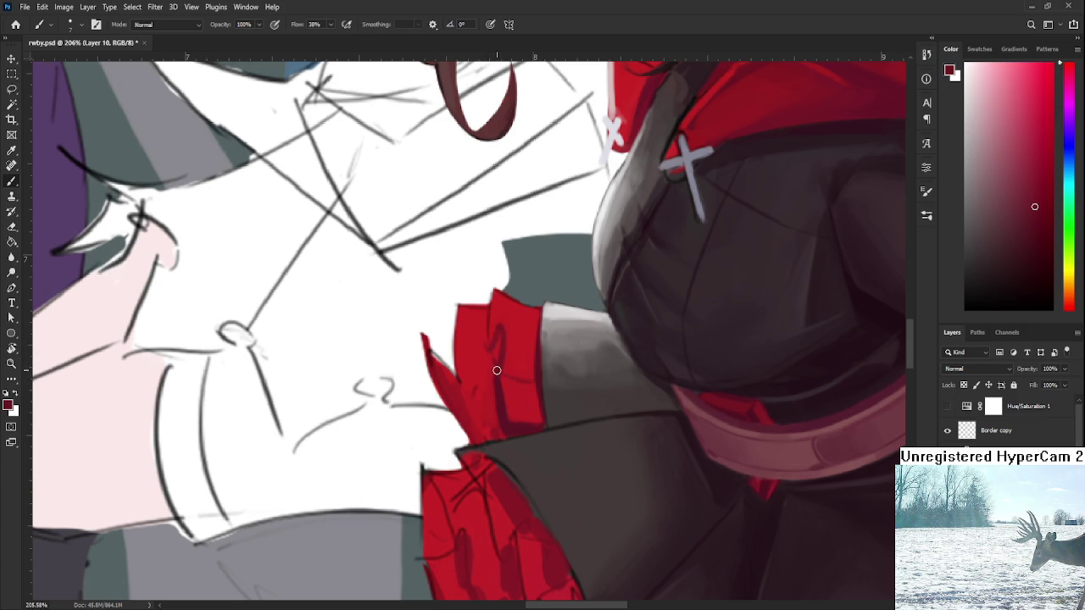
Continue shading the ruffle's folds with alternating darker and brighter reds sampled from the sleeve.
alt+click(490, 367)
alt+click(497, 346)
alt+click(499, 386)
alt+click(494, 381)
alt+click(493, 383)
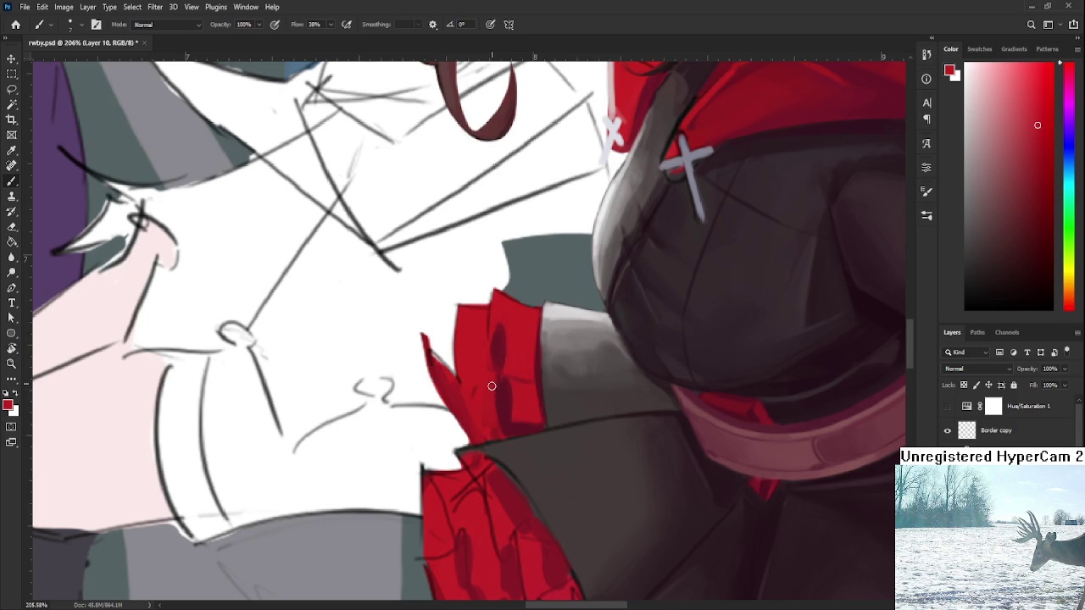
alt+click(504, 392)
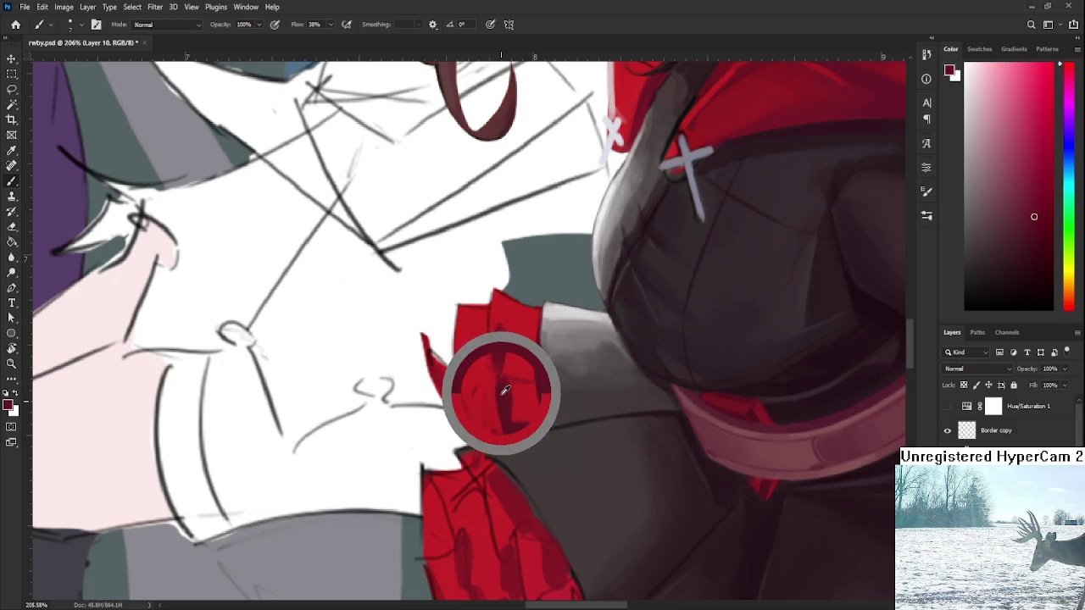
alt+click(498, 349)
alt+click(497, 344)
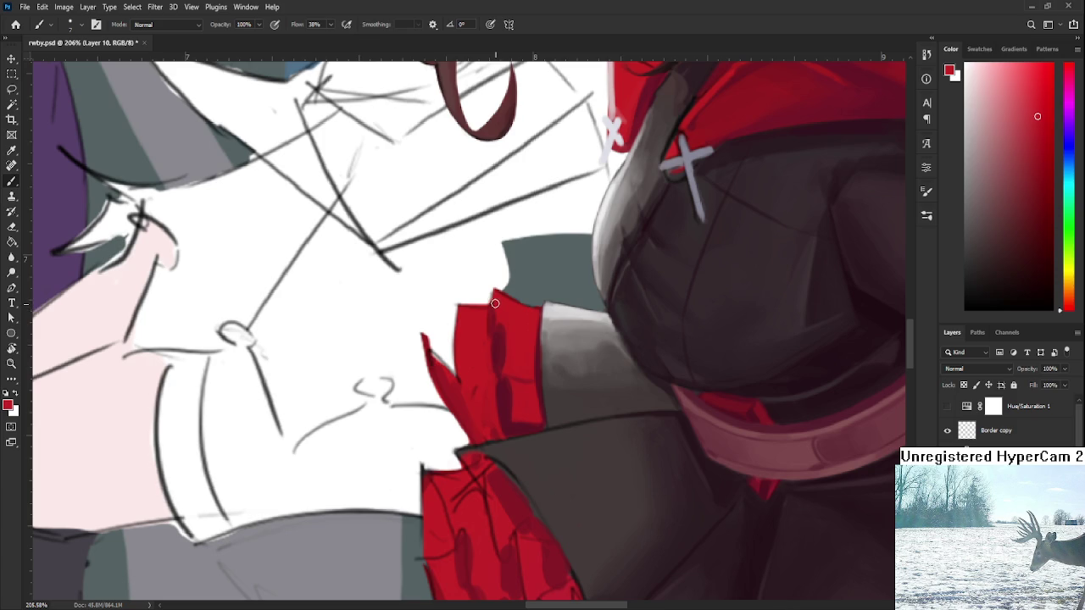
alt+click(486, 318)
alt+click(490, 349)
scroll(525, 356, down, 5)
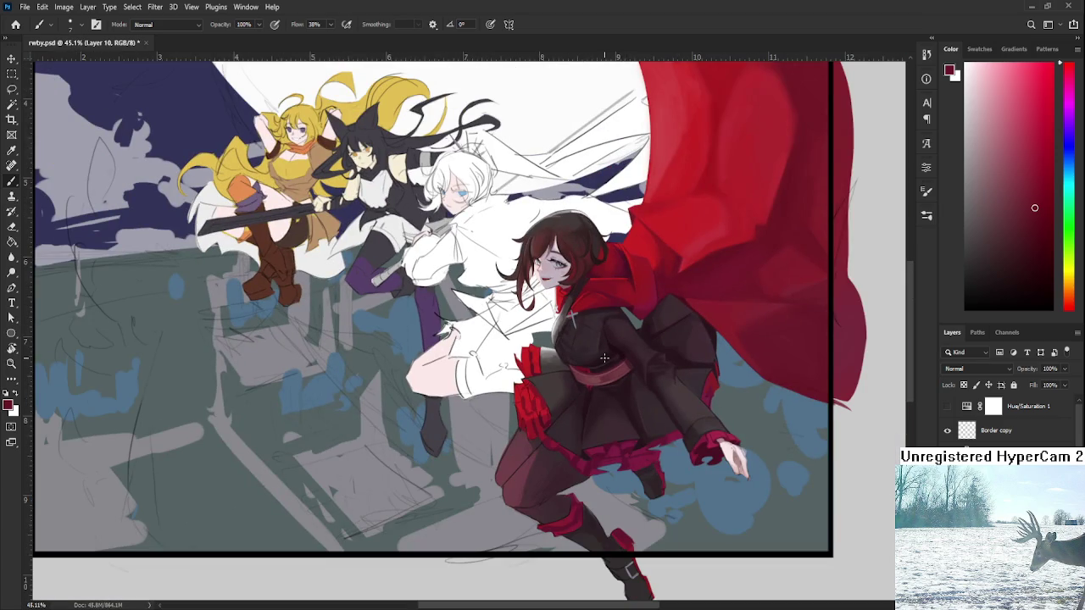
Zoom closer and paint a darker shadow down the sleeve ruffle.
scroll(566, 359, up, 5)
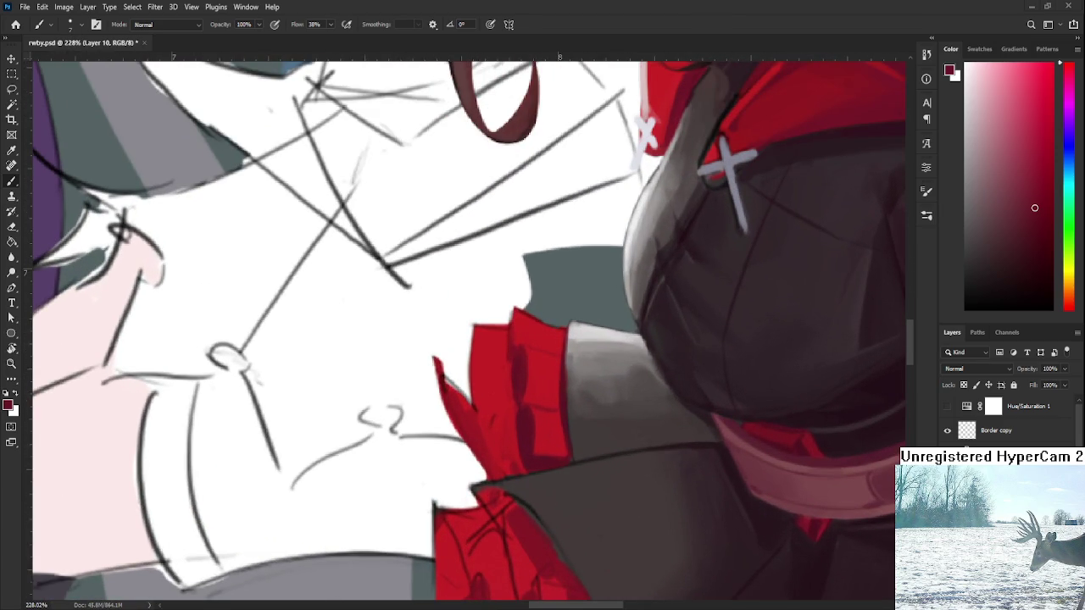
scroll(508, 488, up, 1)
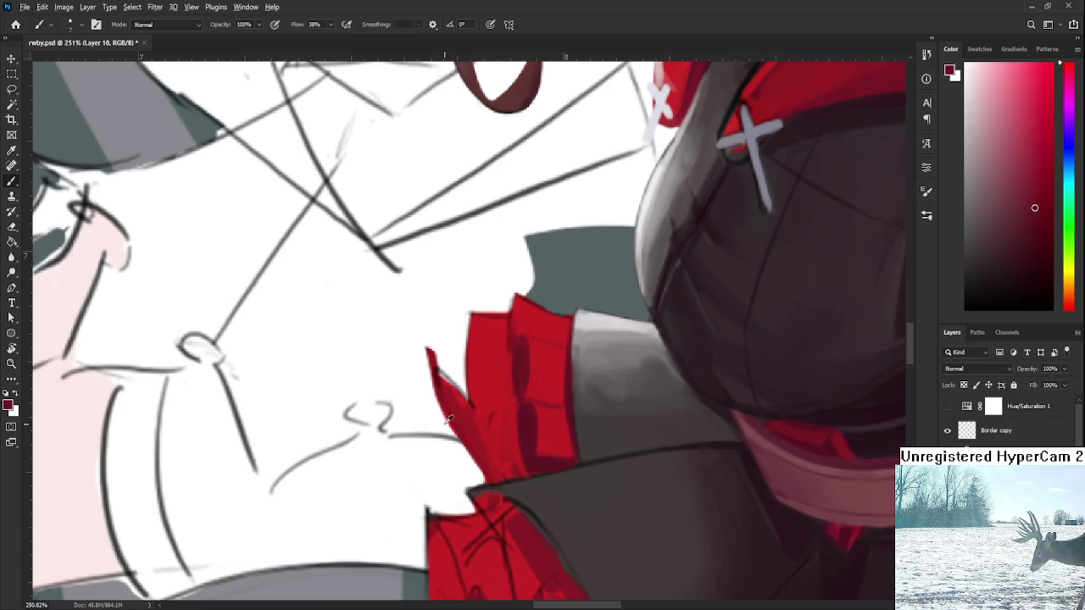
alt+click(518, 415)
mouse_move(529, 406)
mouse_down()
mouse_move(543, 453)
mouse_move(535, 409)
mouse_up()
Shade the ruffle's upper pleats with sampled reds and erase a little off its tip.
alt+click(560, 428)
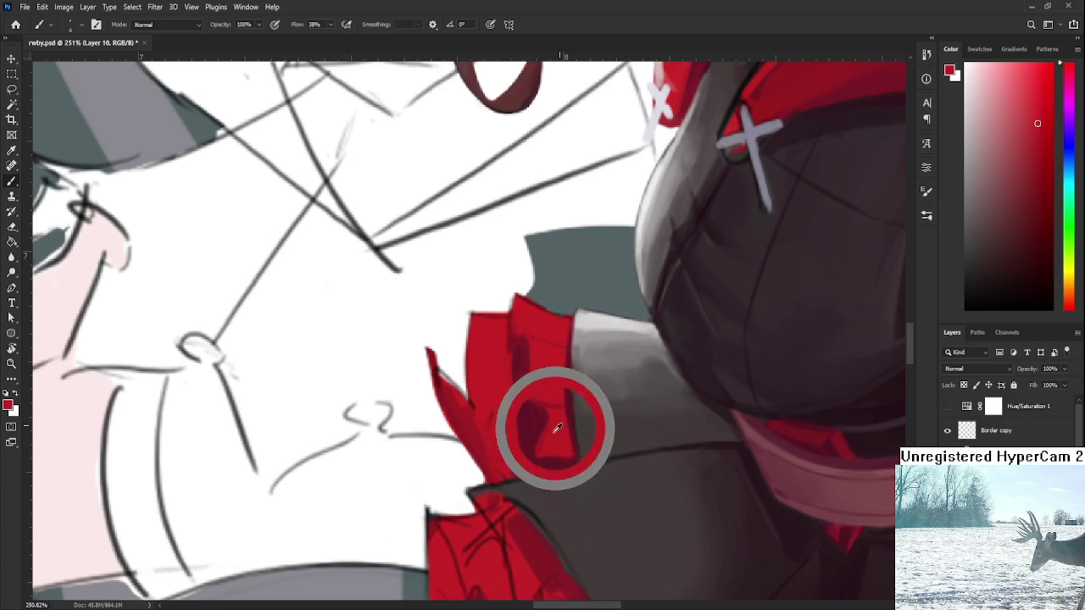
alt+click(530, 430)
alt+click(528, 364)
alt+click(535, 361)
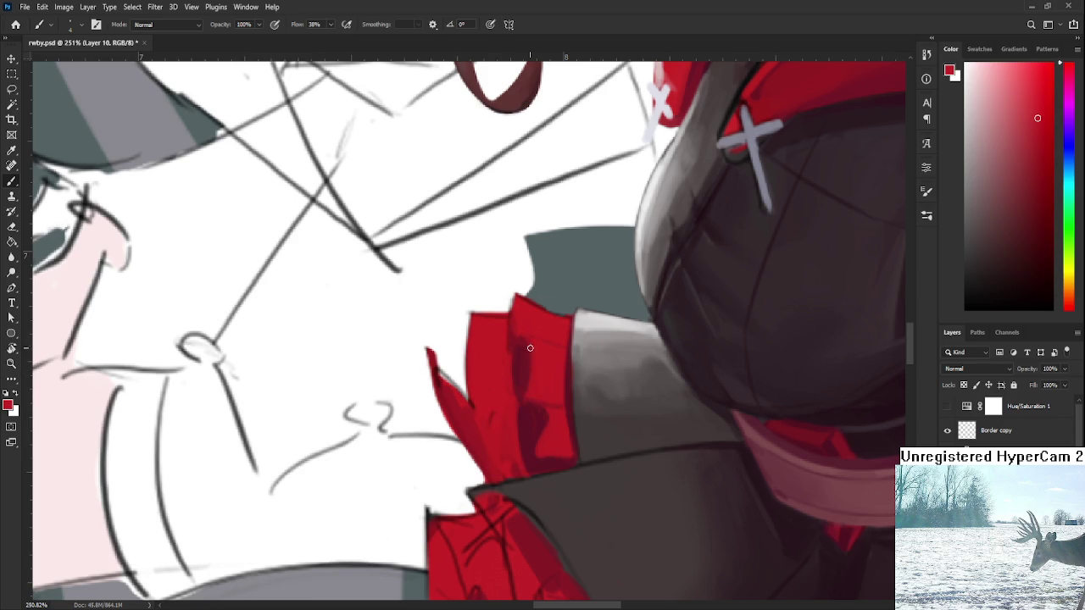
alt+click(536, 350)
alt+click(514, 354)
alt+click(517, 350)
alt+click(517, 313)
key(e)
drag(512, 303, 508, 299)
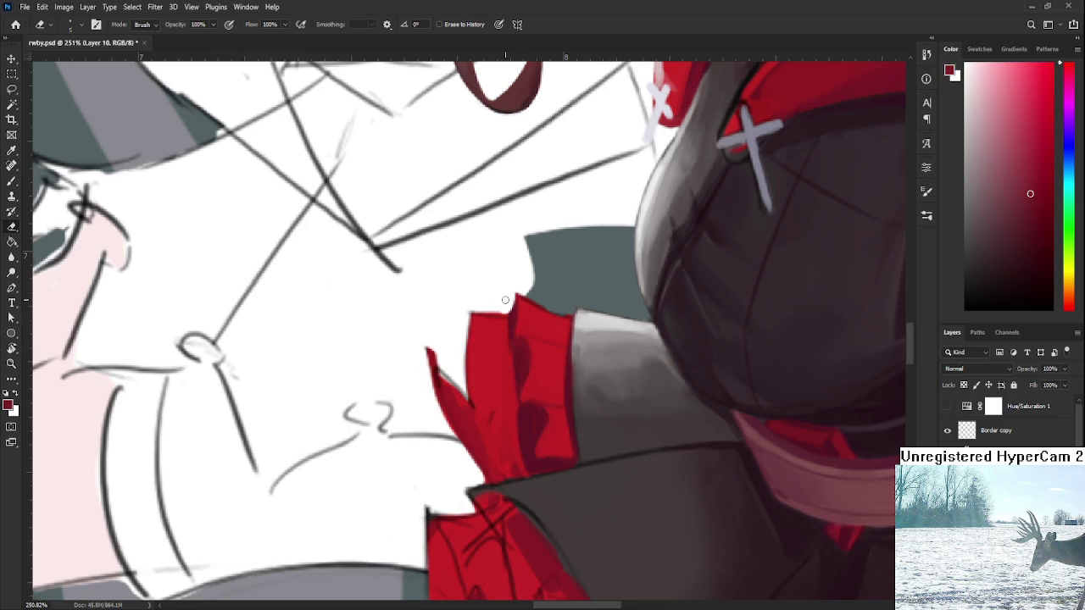
scroll(508, 297, down, 2)
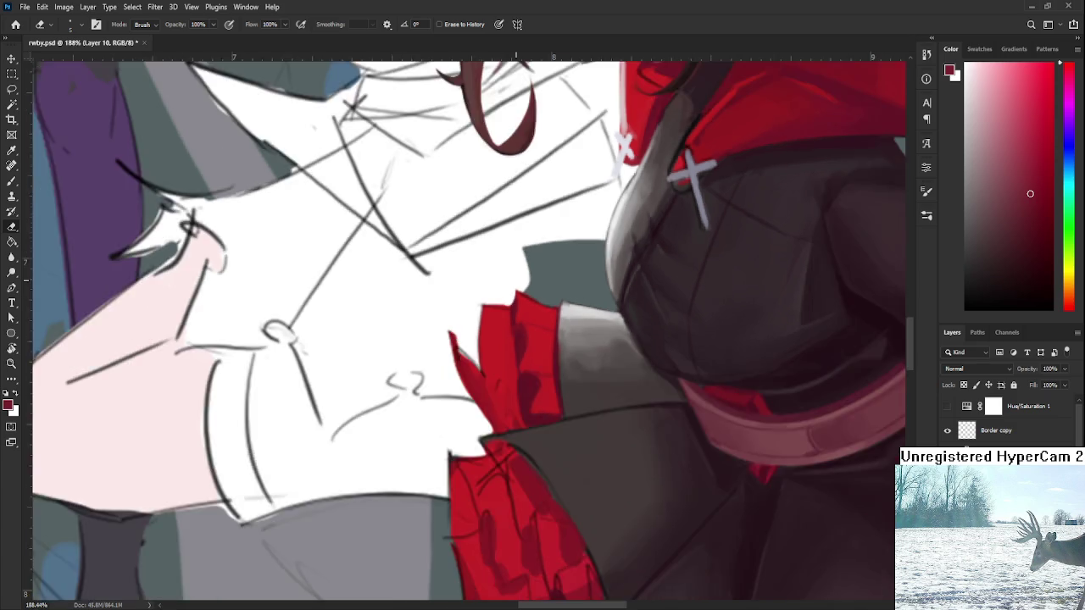
scroll(515, 290, down, 3)
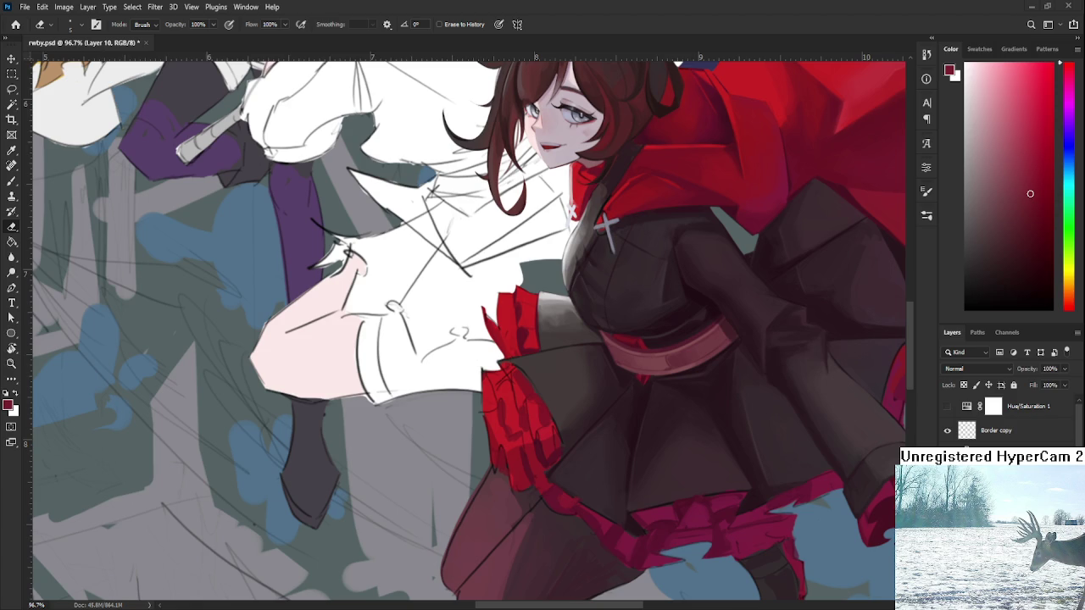
Extend the red cuff's upper-left edge with sampled reds and trim its top-left edge clean.
drag(559, 329, 595, 349)
key(b)
alt+click(549, 343)
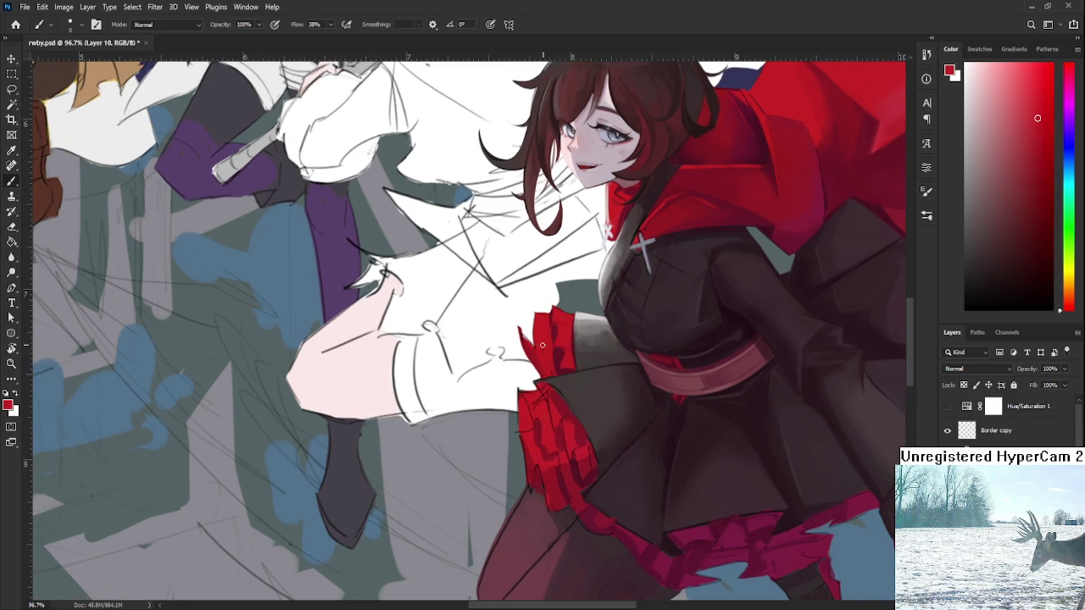
alt+click(559, 352)
alt+click(549, 356)
drag(552, 365, 551, 337)
alt+click(565, 352)
alt+click(546, 360)
drag(534, 315, 535, 339)
key(e)
drag(547, 310, 537, 310)
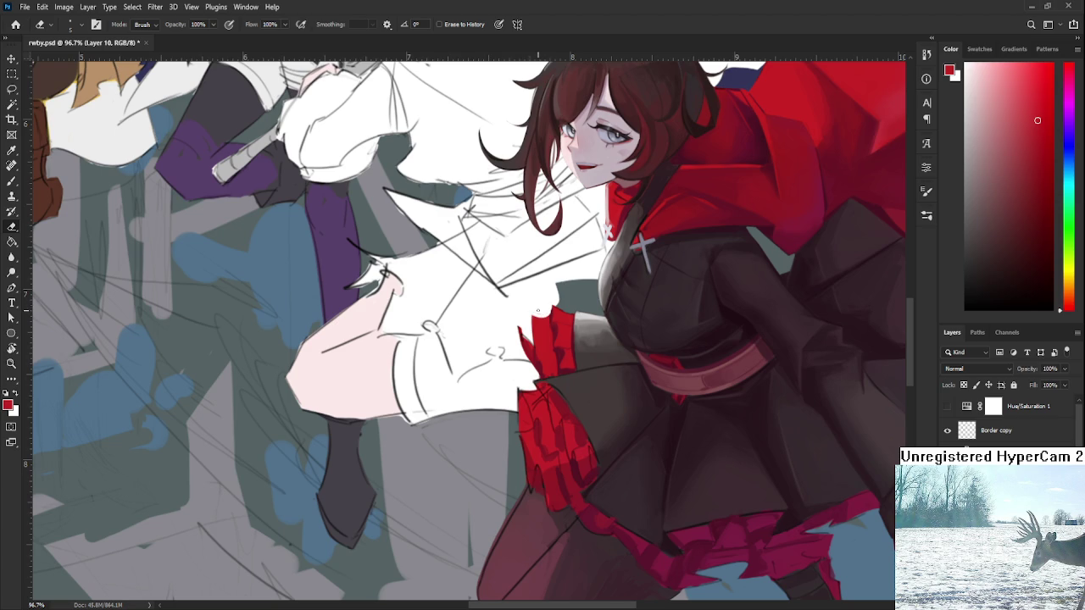
drag(537, 312, 548, 310)
Shade over the top of the red cuff with darker reds sampled from the glove.
key(b)
alt+click(560, 356)
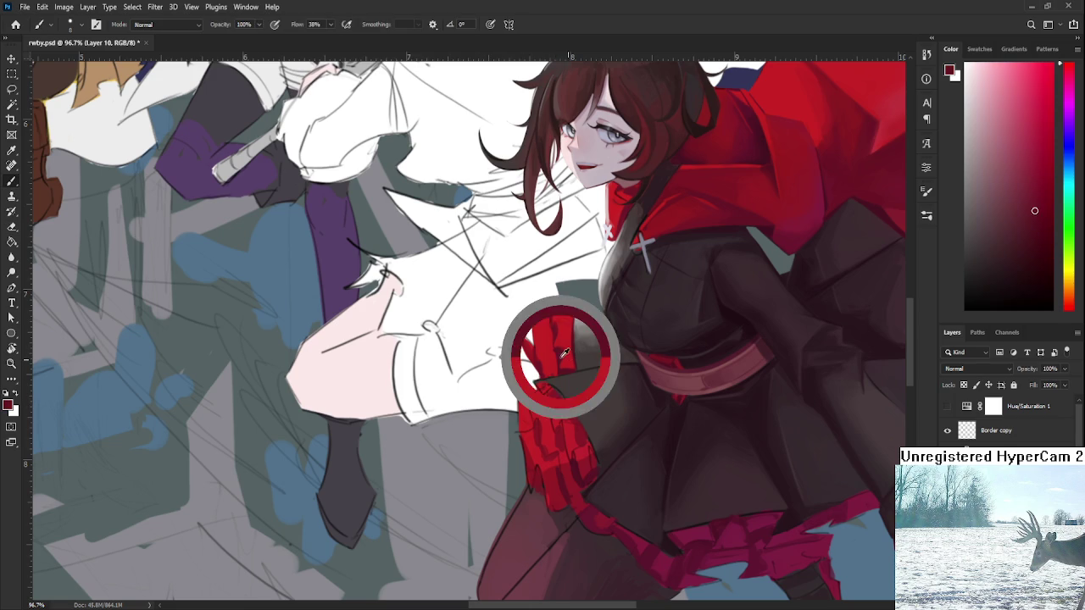
alt+click(553, 366)
alt+click(562, 354)
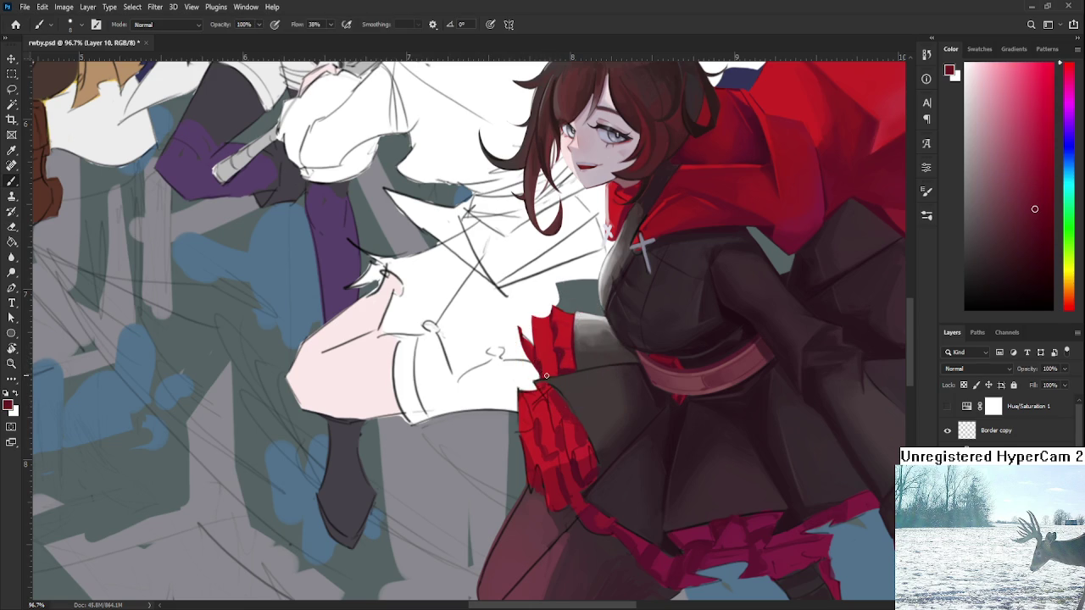
alt+click(549, 366)
alt+click(540, 371)
alt+click(540, 366)
drag(539, 332, 554, 321)
scroll(559, 333, down, 3)
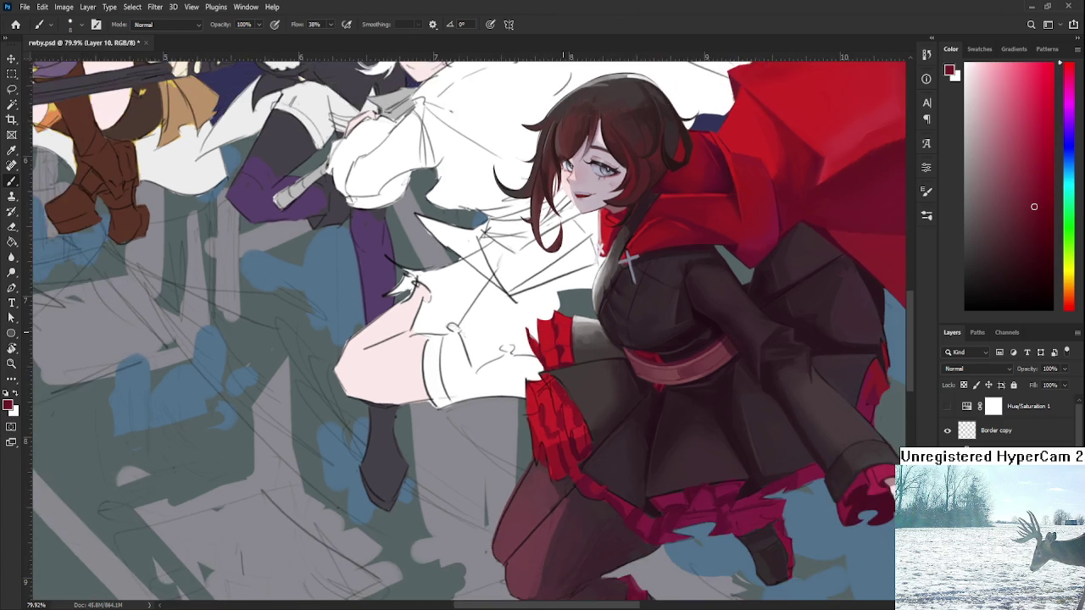
Touch up Ruby's wrist ruffle in brighter red, resizing the brush and erasing its edges.
scroll(558, 333, up, 1)
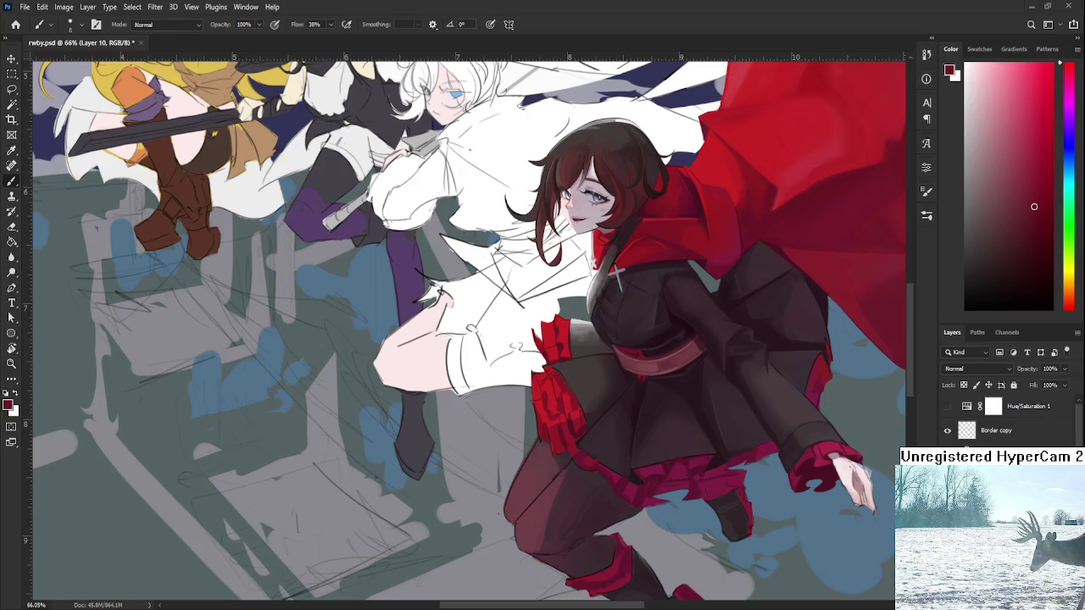
alt+scroll(456, 387, up, 1)
drag(517, 434, 544, 495)
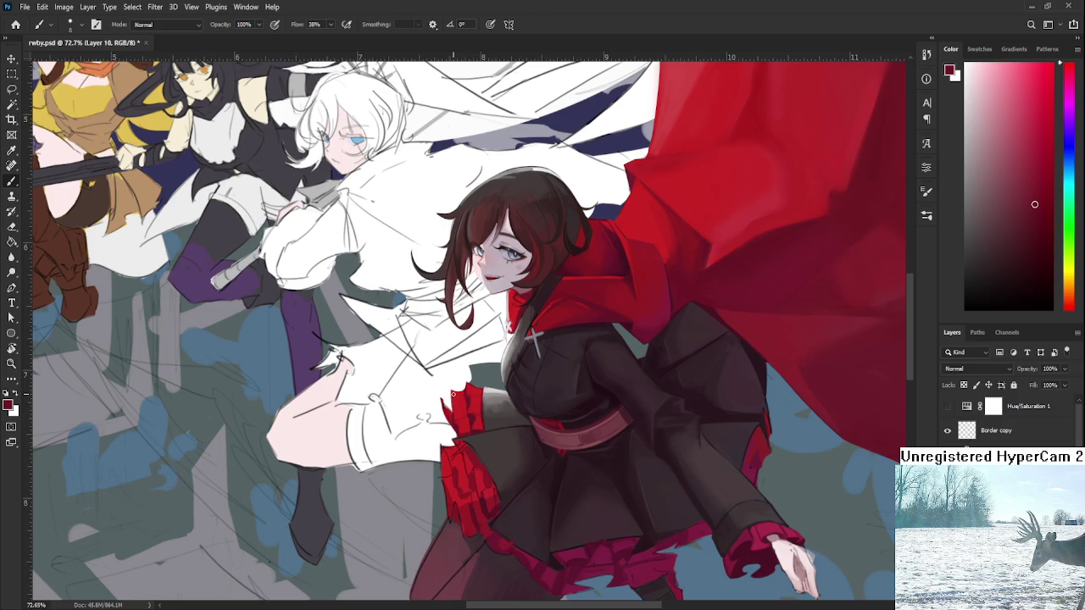
key(e)
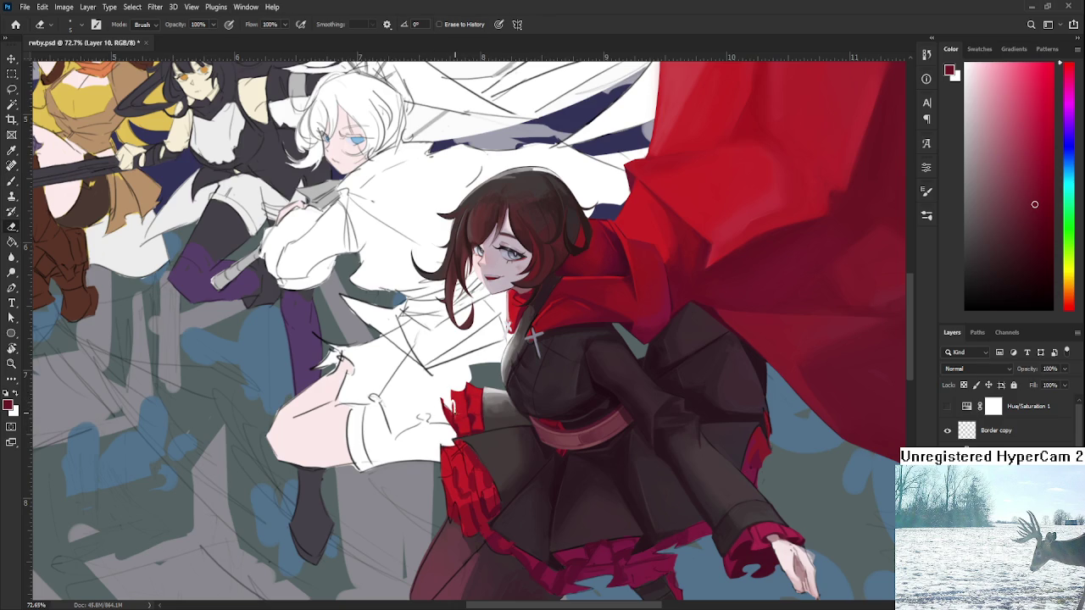
key(b)
alt+right_click(458, 405)
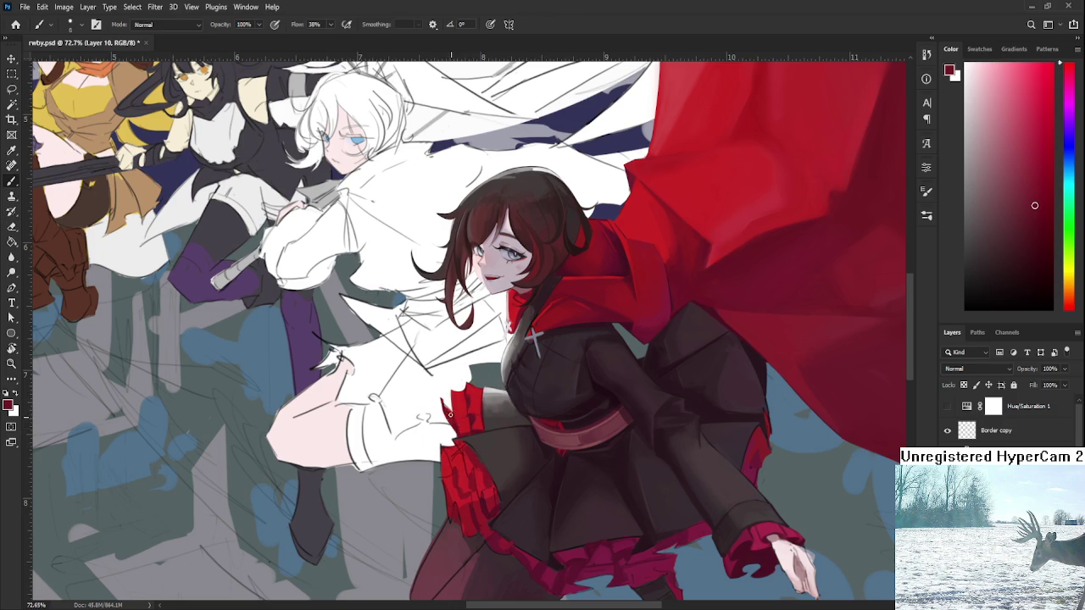
key(e)
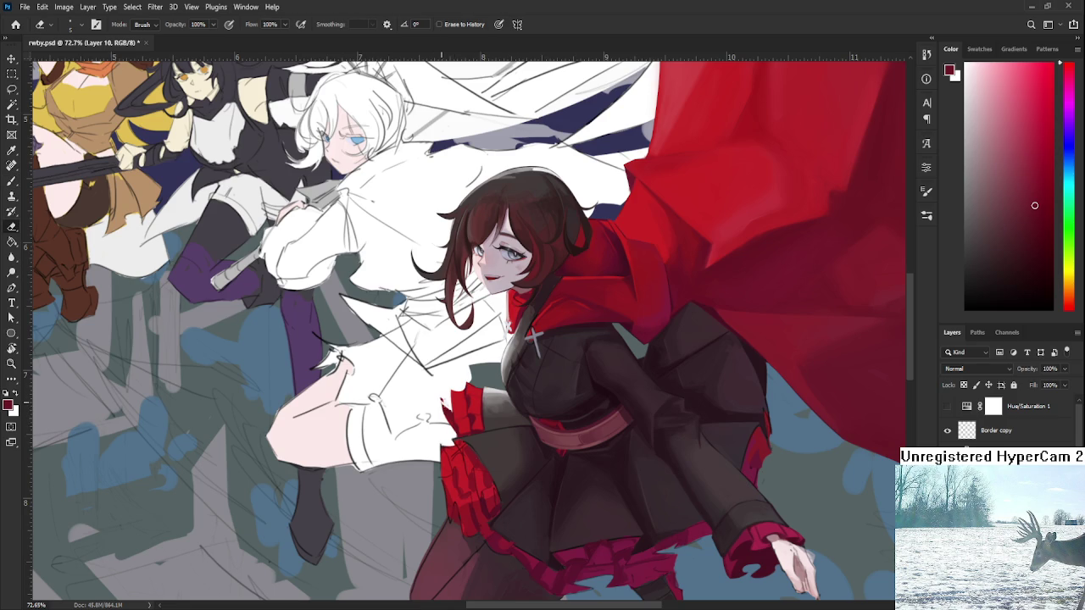
key(b)
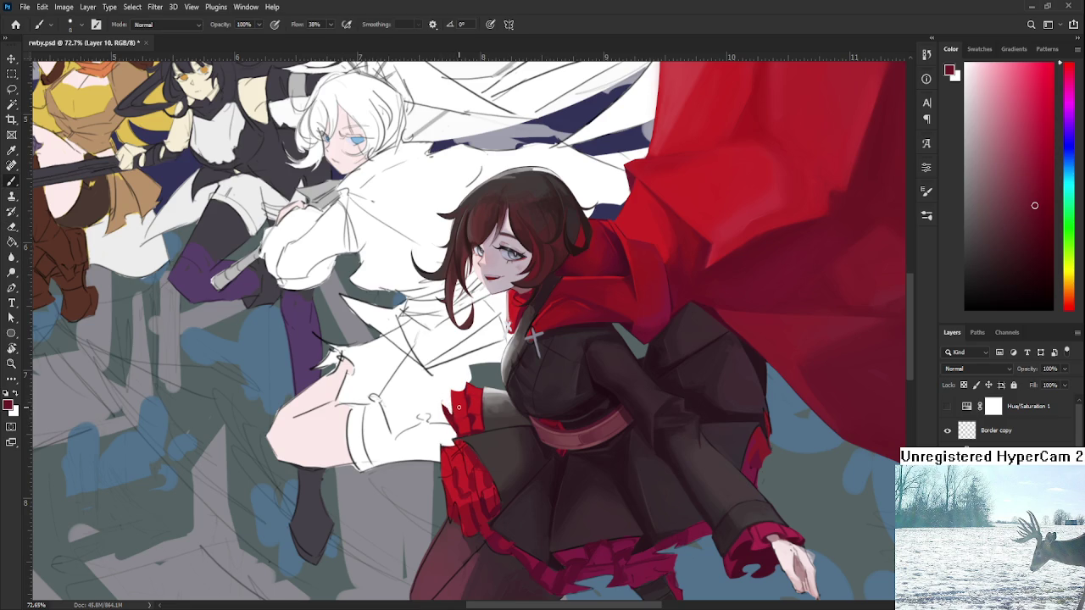
alt+click(460, 401)
key(e)
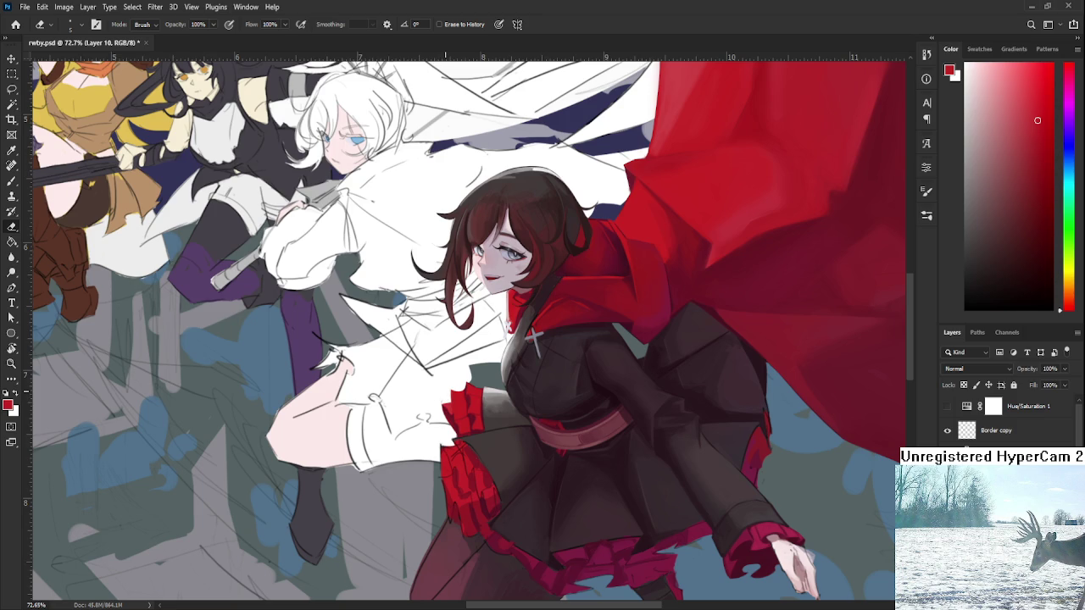
scroll(580, 326, down, 3)
scroll(579, 326, down, 3)
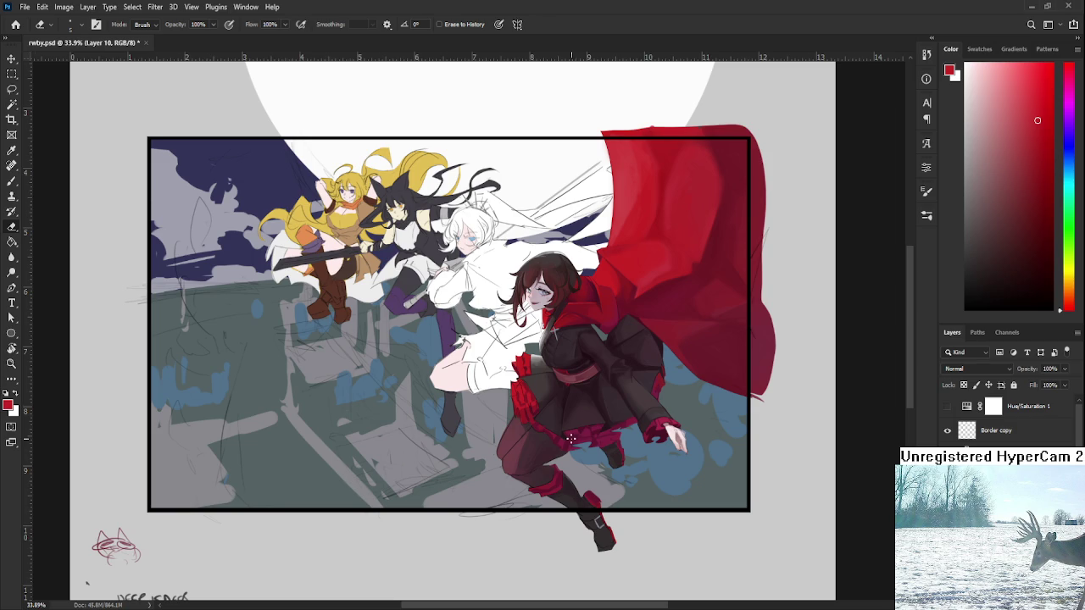
Zoom in on the wrist cuff, shrink the brush and sample its dark and bright reds.
scroll(572, 436, up, 4)
scroll(542, 415, up, 3)
scroll(517, 398, up, 1)
scroll(494, 381, up, 1)
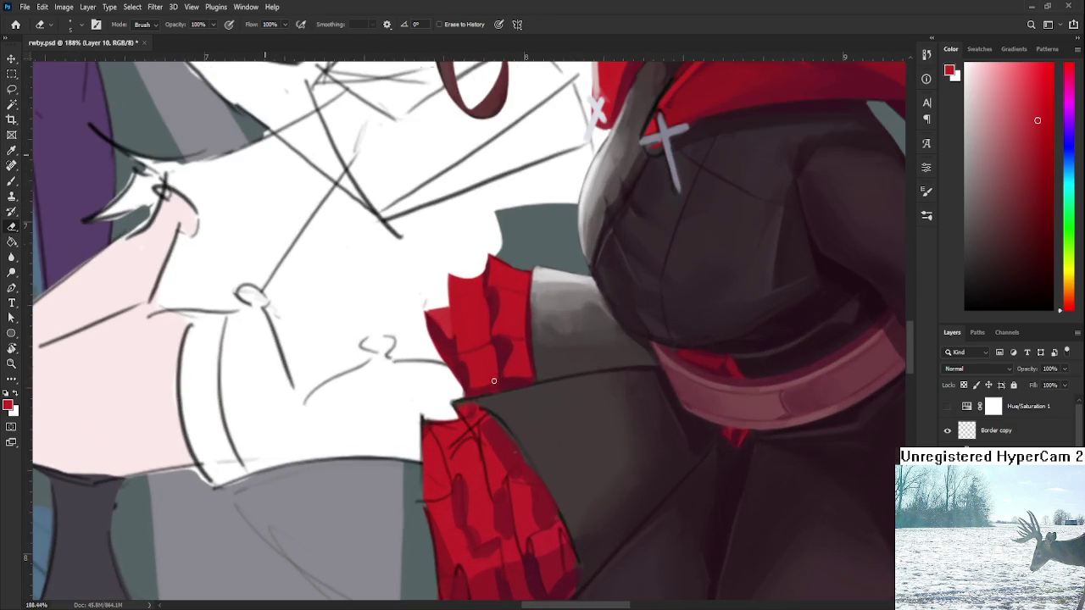
key(b)
drag(450, 441, 437, 398)
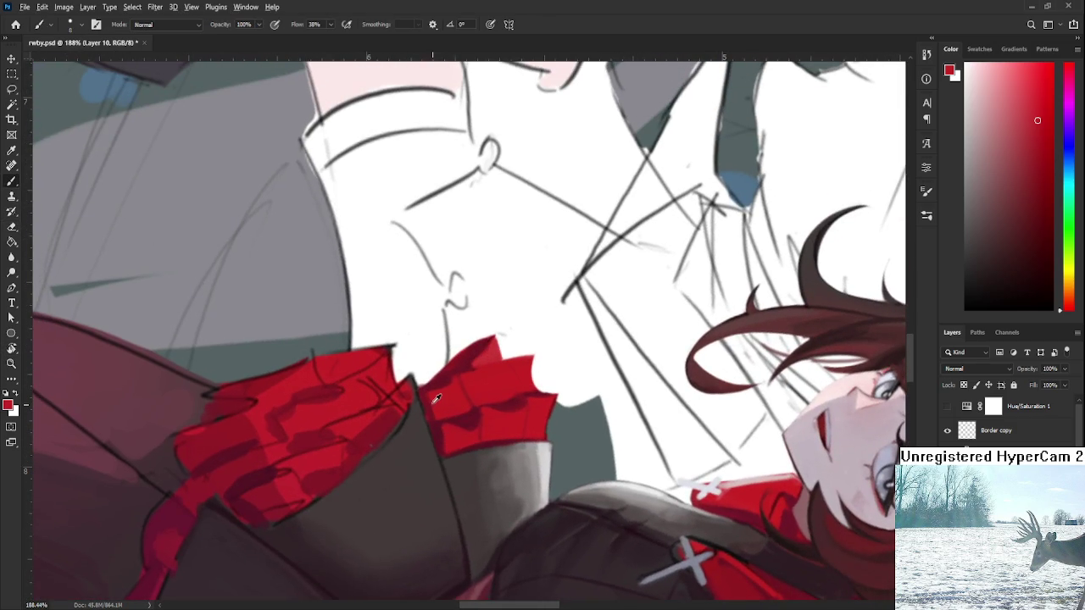
key(bracketleft)
key(bracketleft)
key(bracketleft)
alt+click(428, 397)
alt+click(429, 405)
drag(441, 415, 553, 322)
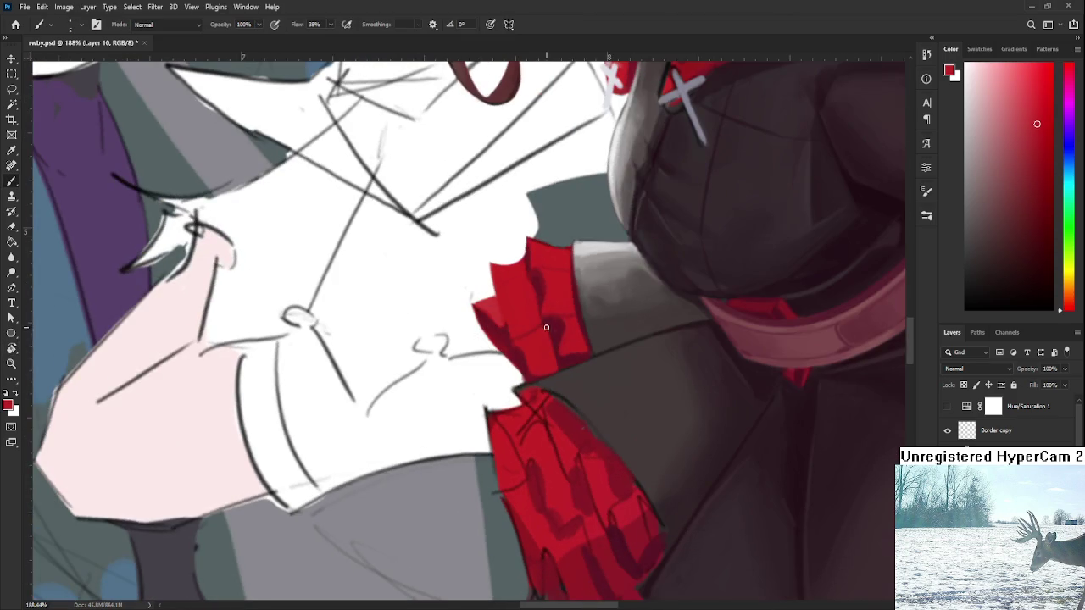
alt+click(514, 346)
alt+click(525, 336)
alt+click(502, 343)
alt+click(516, 303)
alt+click(507, 300)
alt+click(507, 289)
Rotate the view and fill the white notch at the cuff's top-left corner with red.
key(r)
mouse_move(505, 271)
mouse_down()
mouse_move(525, 373)
mouse_move(518, 395)
mouse_up()
key(e)
key(r)
drag(525, 357, 527, 356)
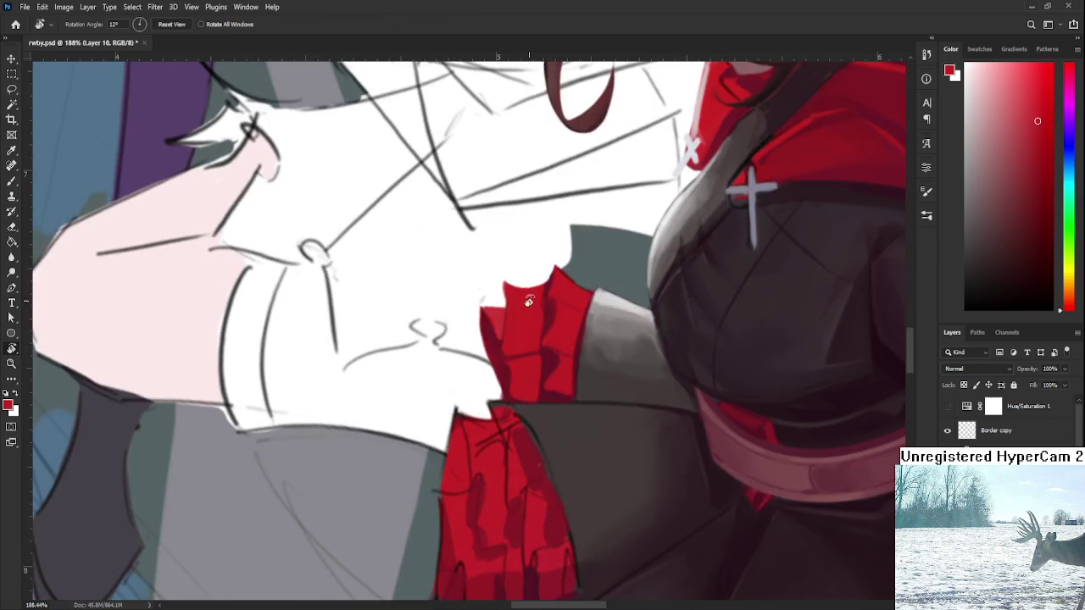
key(b)
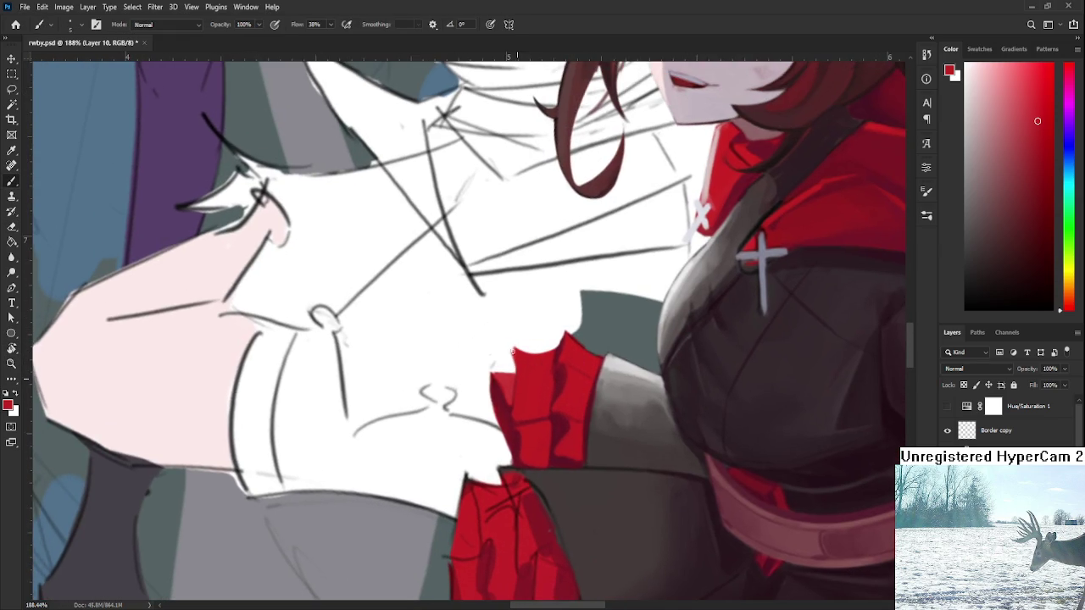
drag(513, 348, 511, 370)
alt+click(501, 400)
drag(512, 347, 511, 373)
alt+click(515, 353)
alt+click(516, 358)
alt+click(517, 357)
Paint red along the ruffle's left edge and trim it clean.
key(e)
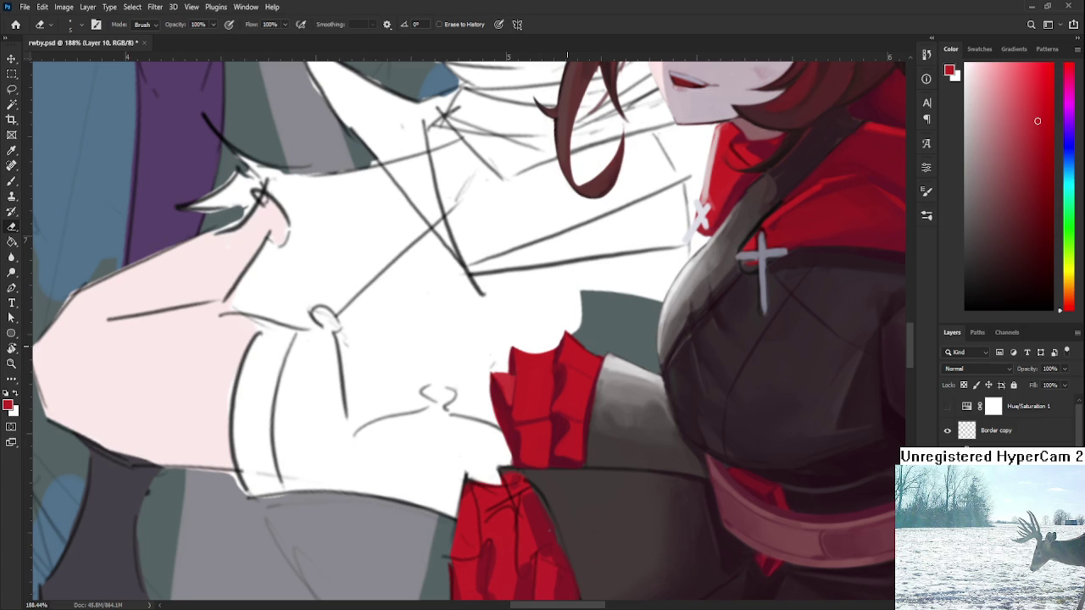
scroll(552, 329, down, 5)
scroll(552, 328, up, 6)
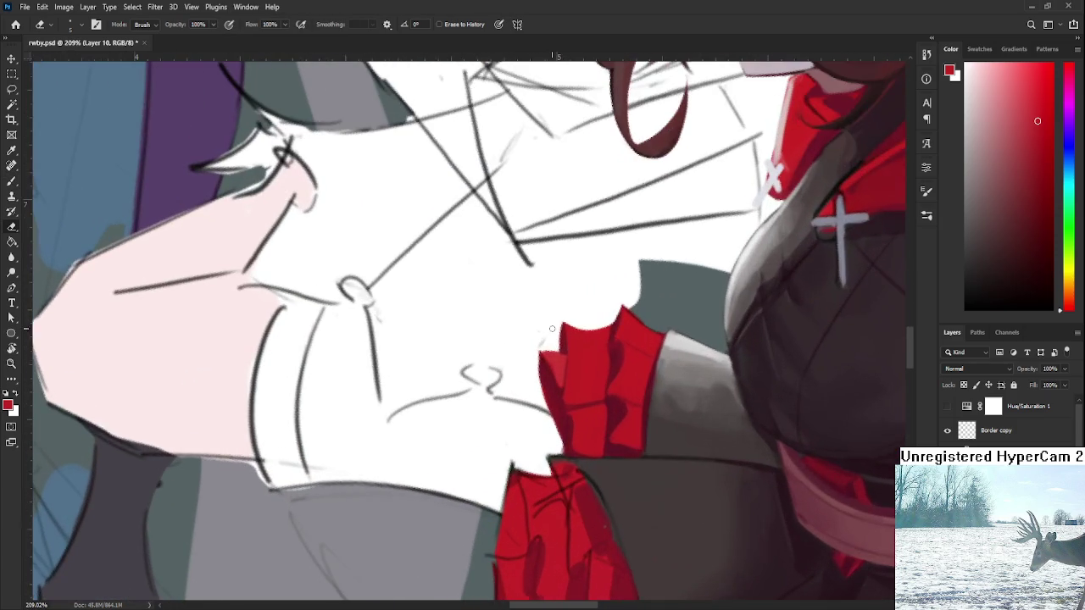
key(b)
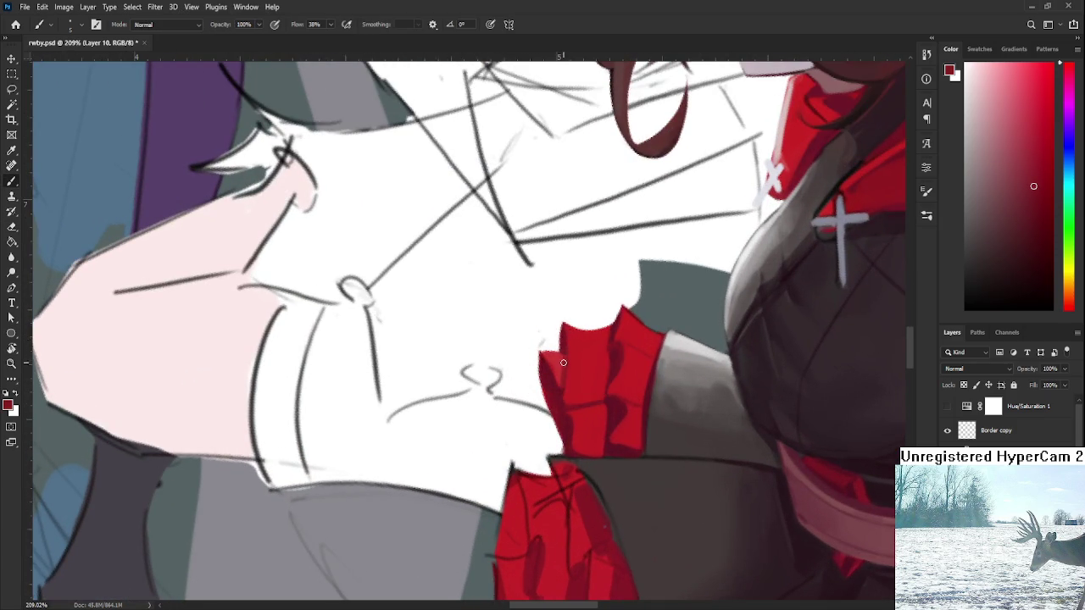
alt+click(559, 384)
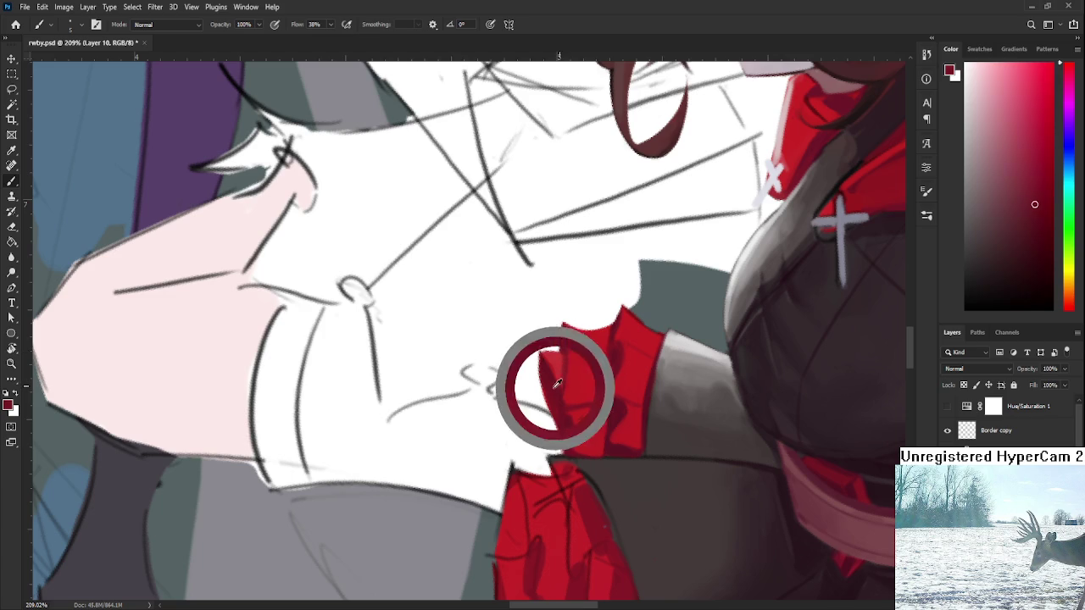
drag(538, 353, 549, 392)
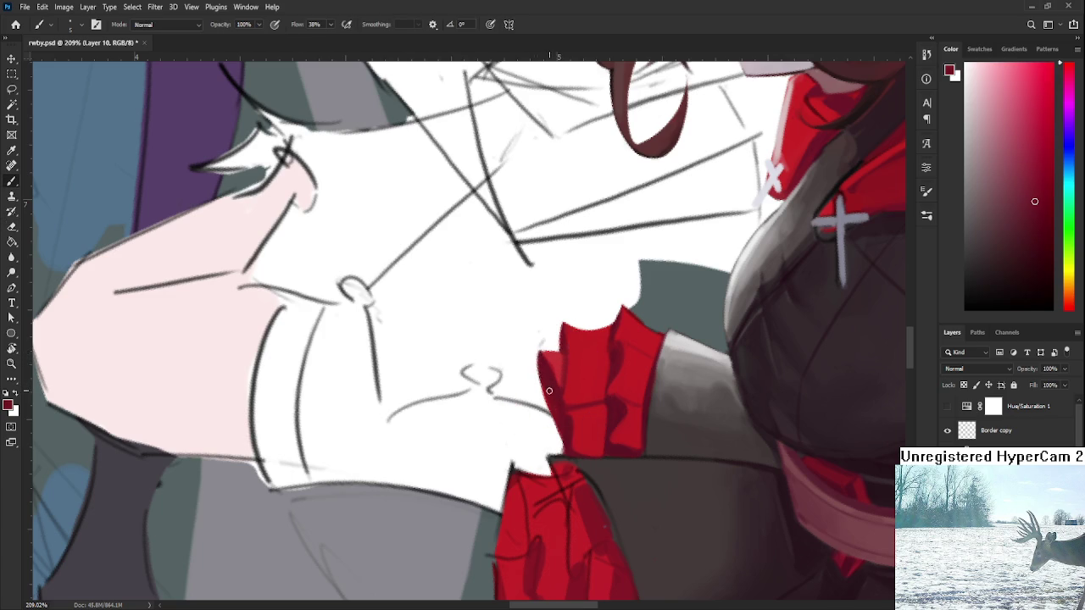
key(e)
drag(537, 352, 548, 408)
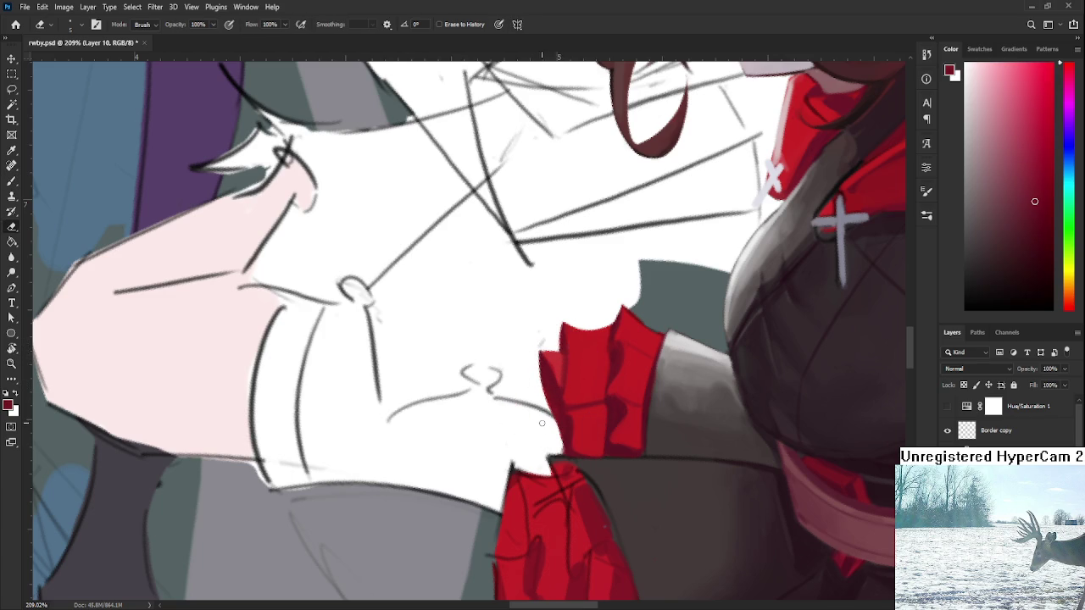
Add red along the ruffle's lower-left edge and cover the pale gap there.
key(b)
alt+click(568, 424)
drag(555, 409, 560, 457)
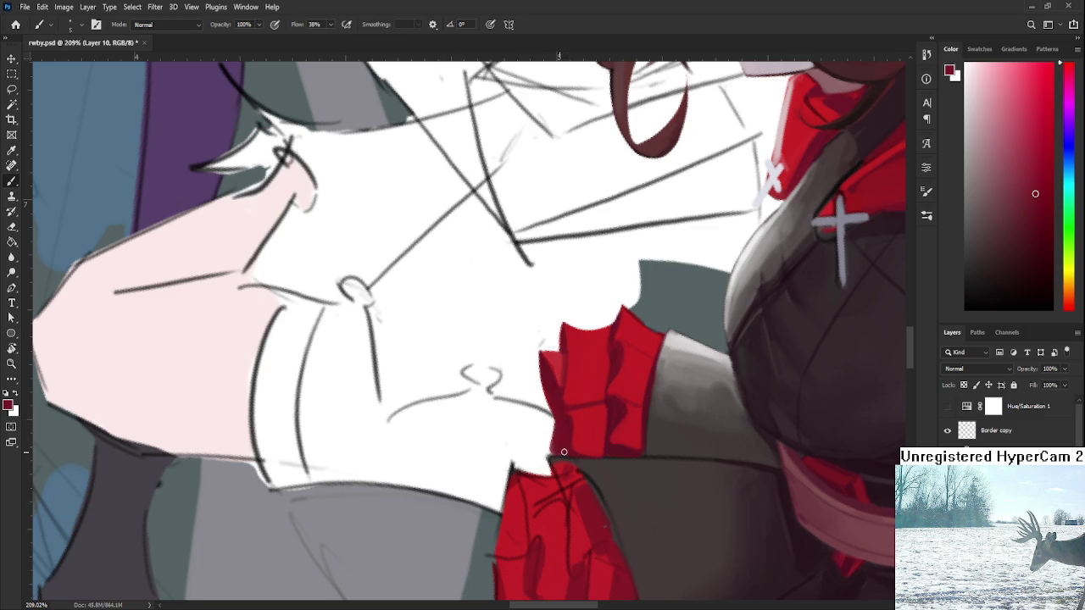
alt+click(578, 422)
mouse_move(566, 428)
mouse_down()
mouse_move(586, 449)
mouse_move(574, 429)
mouse_up()
scroll(595, 358, down, 10)
key(r)
drag(610, 389, 628, 410)
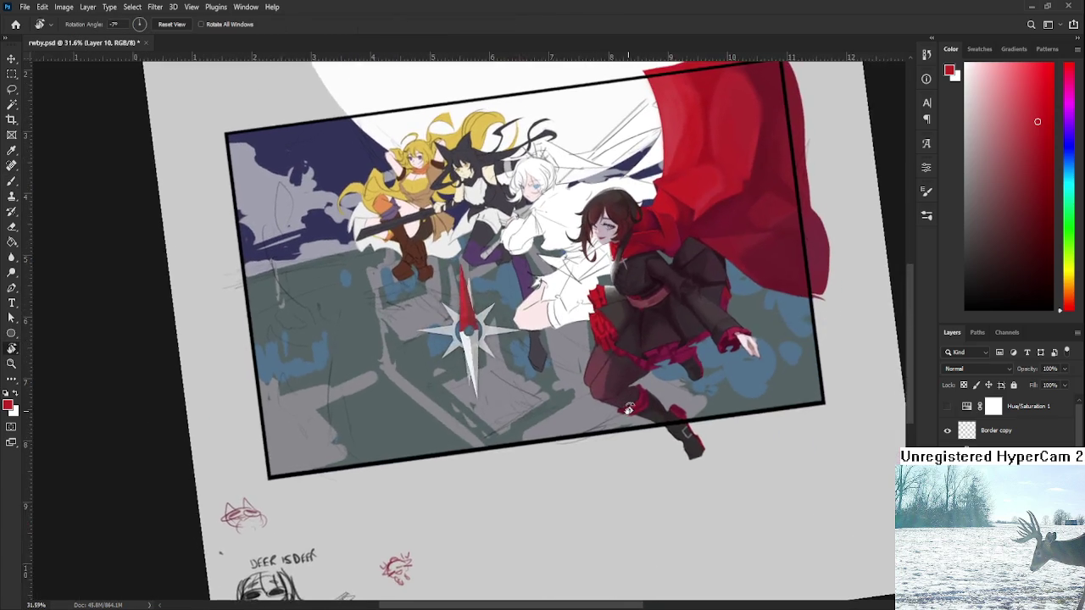
scroll(618, 414, up, 2)
scroll(601, 420, up, 2)
scroll(585, 426, up, 2)
key(Escape)
scroll(583, 426, up, 3)
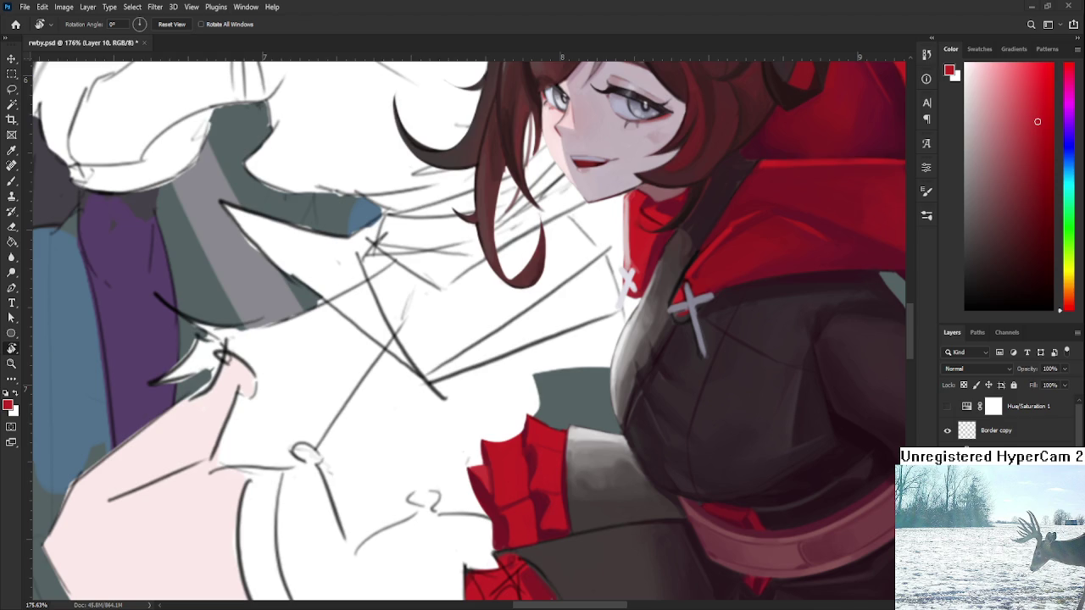
scroll(486, 467, down, 2)
scroll(486, 467, down, 2)
scroll(465, 505, up, 2)
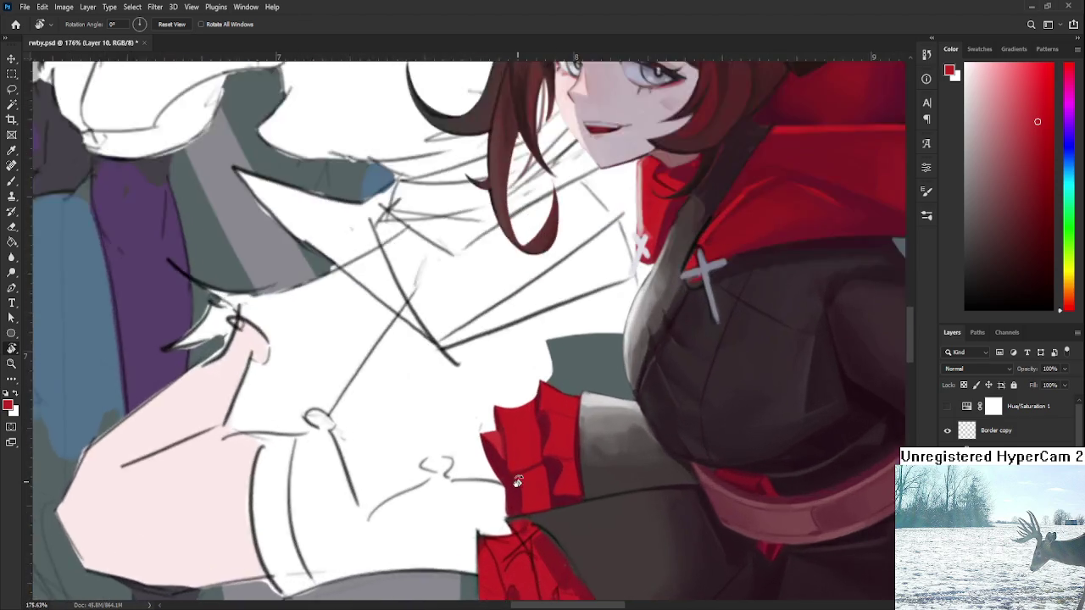
scroll(511, 475, up, 3)
key(b)
alt+click(504, 472)
alt+click(511, 417)
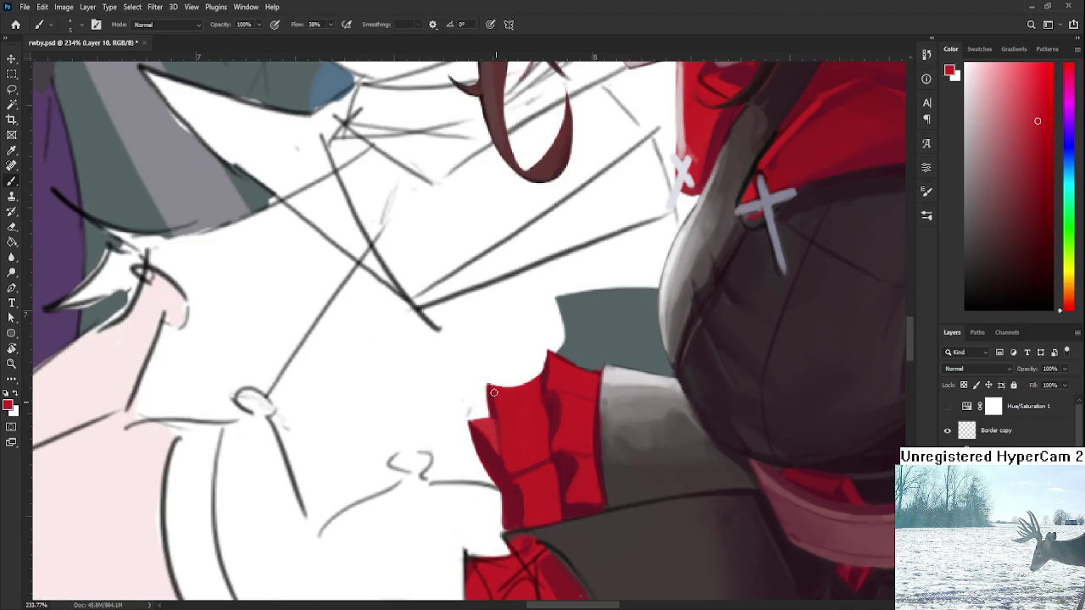
alt+click(537, 407)
alt+click(557, 415)
alt+click(555, 400)
alt+click(509, 478)
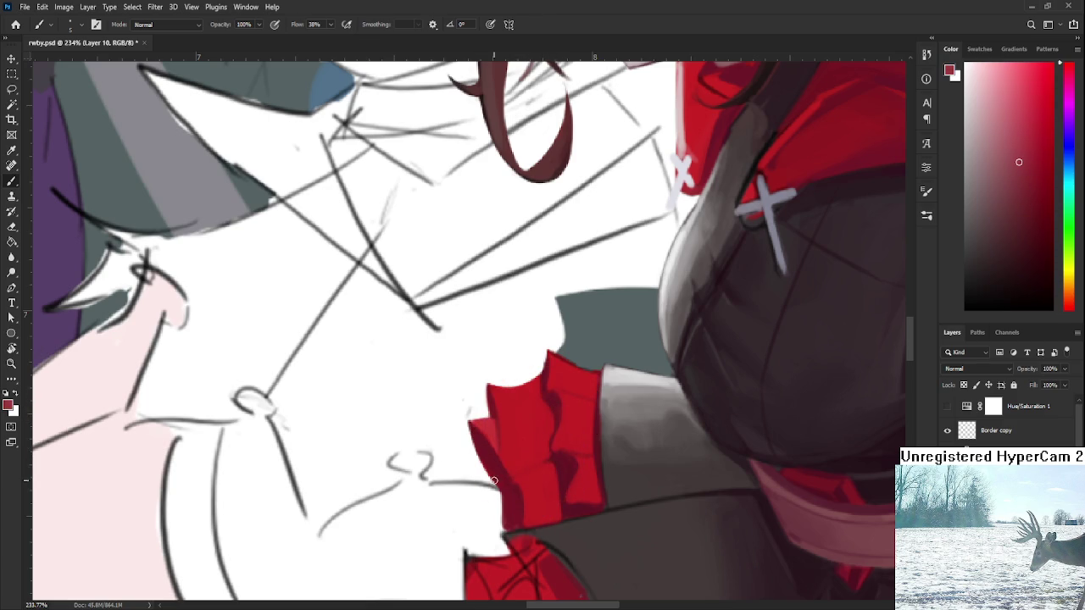
alt+click(564, 460)
scroll(571, 444, down, 3)
scroll(571, 444, down, 1)
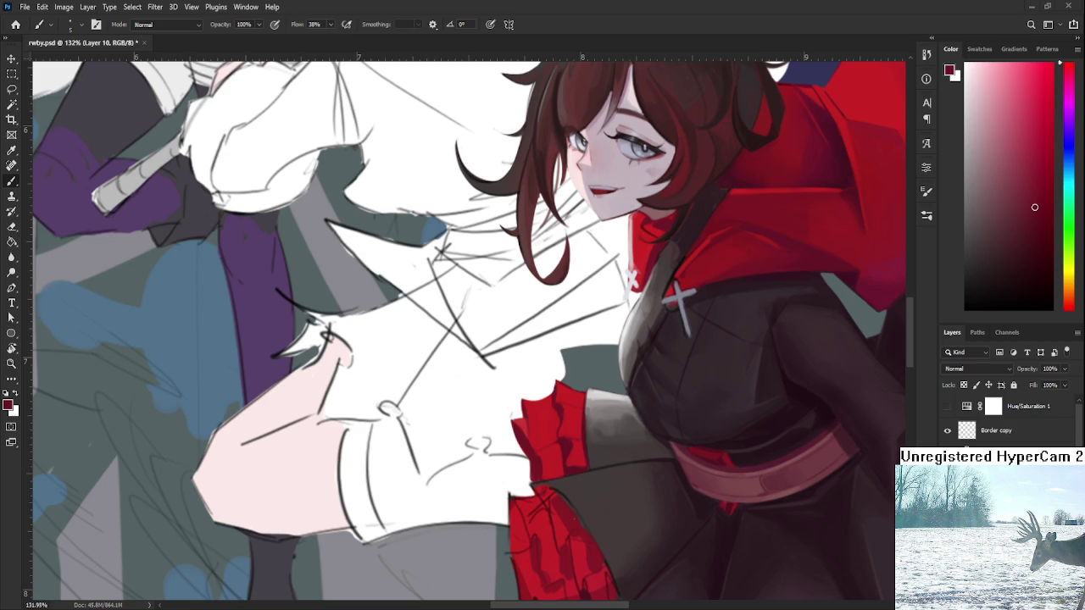
scroll(526, 398, down, 5)
Sample a brighter red from Ruby's wrist ruffle and enlarge the brush with ].
scroll(526, 398, down, 5)
scroll(525, 398, down, 3)
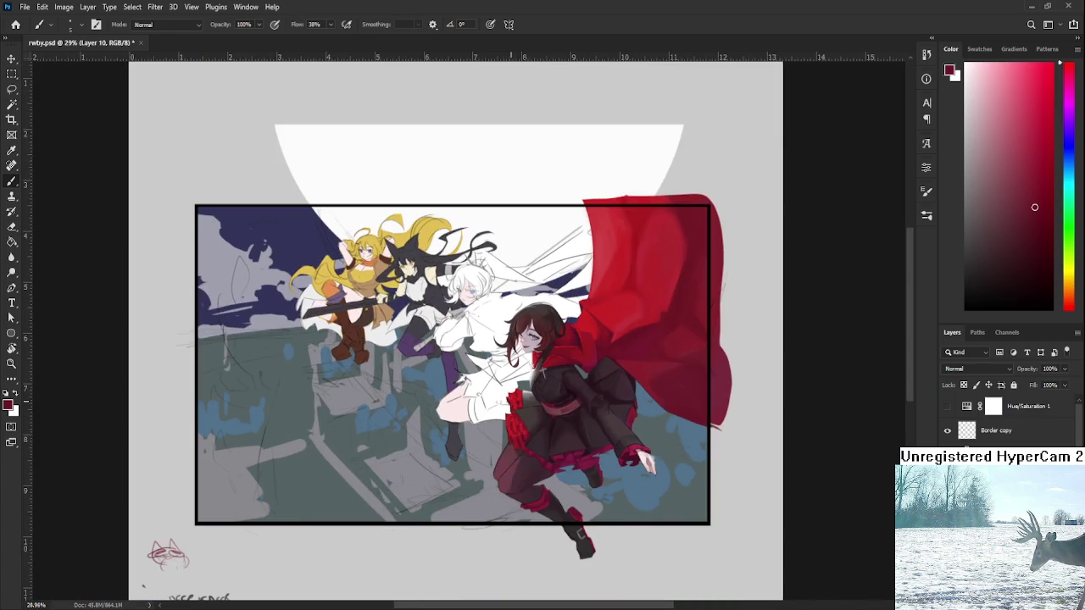
scroll(525, 397, up, 4)
scroll(529, 394, up, 4)
scroll(534, 393, up, 4)
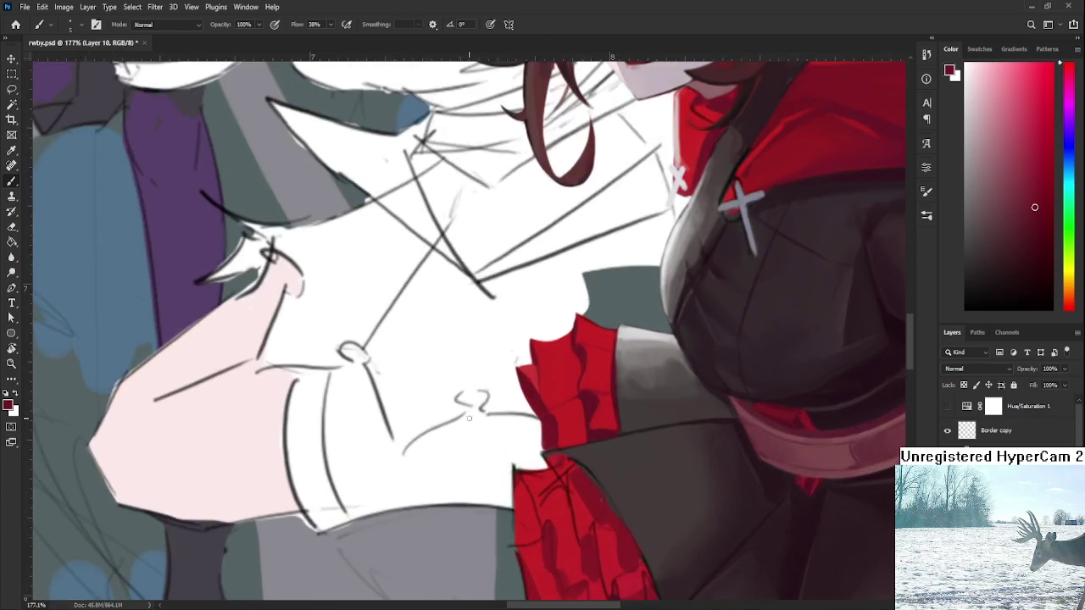
scroll(539, 390, down, 2)
scroll(539, 390, down, 3)
scroll(544, 388, down, 1)
scroll(551, 385, down, 1)
scroll(558, 380, down, 1)
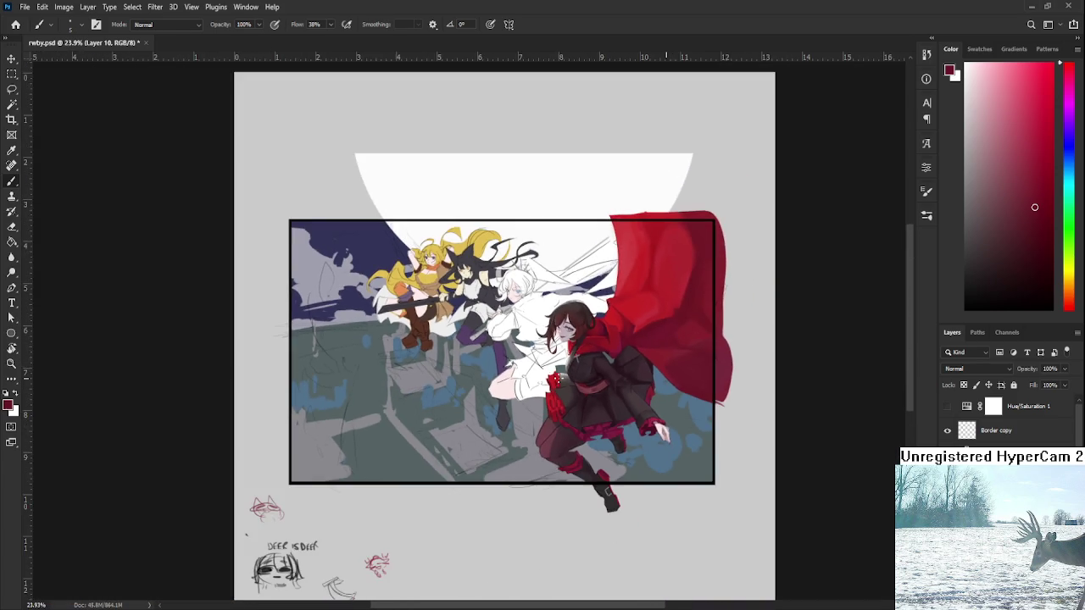
scroll(560, 381, up, 4)
scroll(556, 376, up, 2)
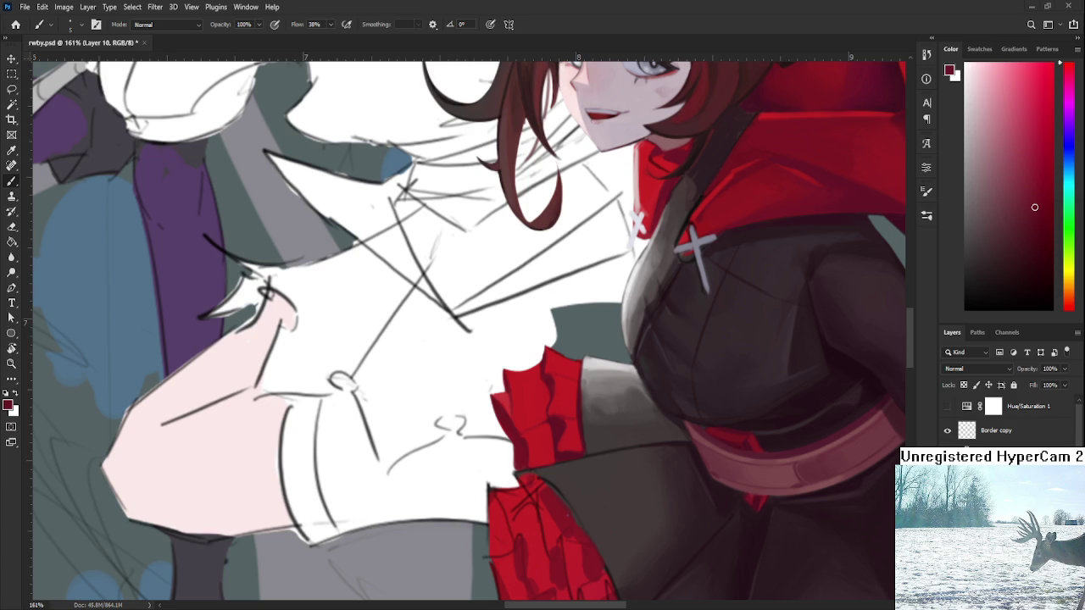
scroll(561, 393, up, 2)
scroll(562, 394, up, 2)
alt+click(520, 375)
key(bracketright)
key(bracketright)
key(bracketright)
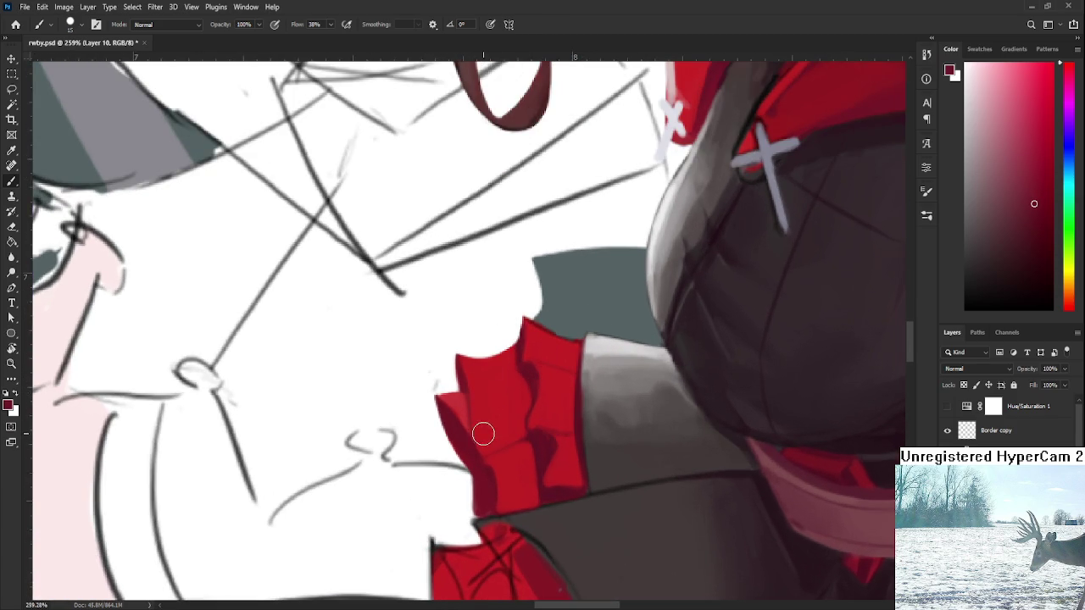
alt+click(495, 417)
alt+click(504, 441)
alt+click(522, 427)
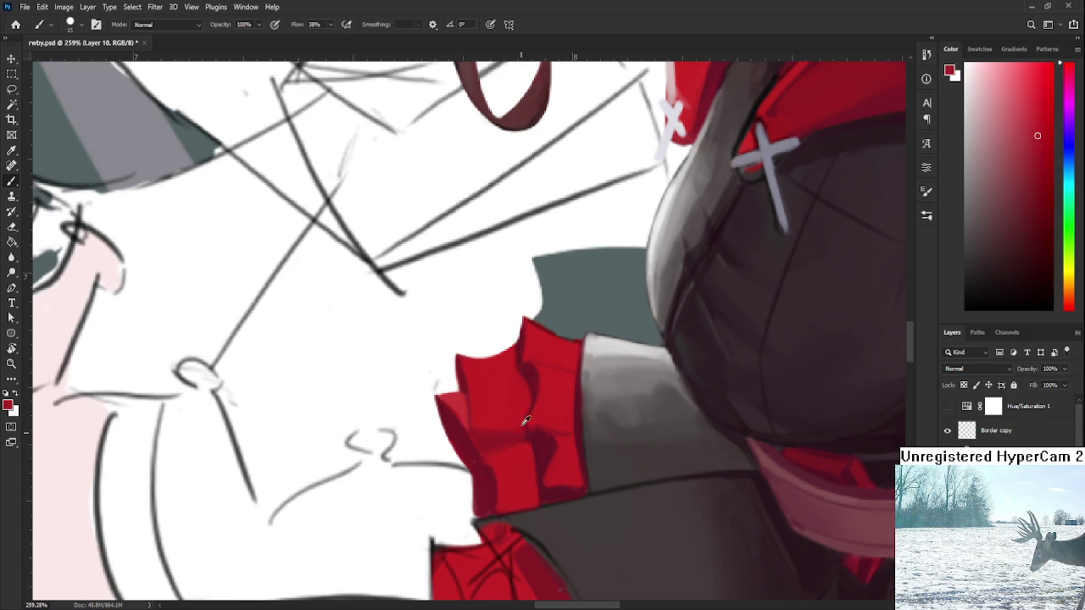
alt+click(541, 451)
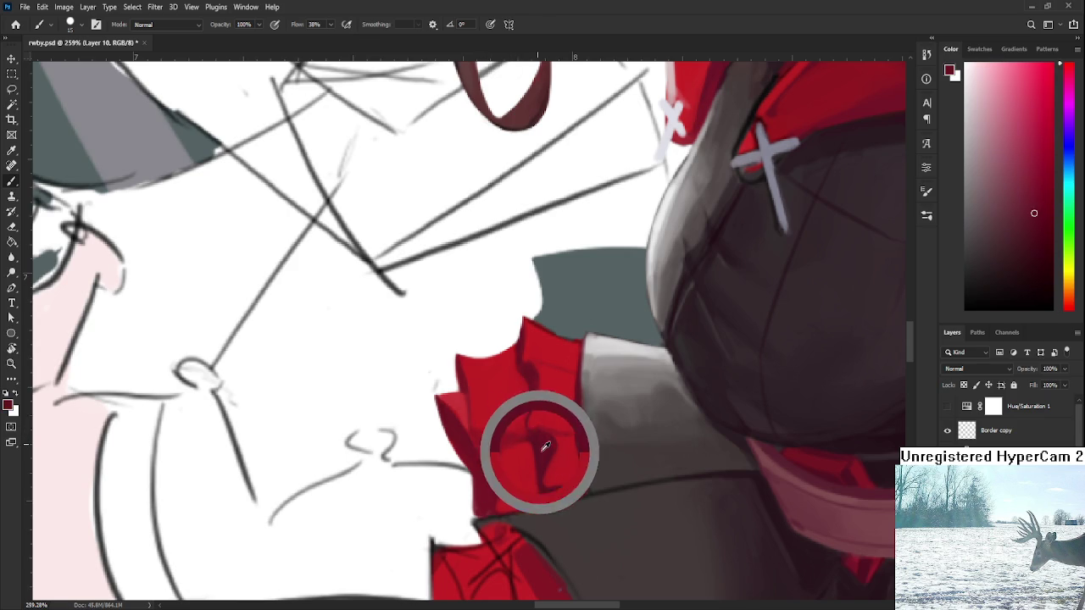
alt+click(510, 500)
Zoom out and pan down to the margin doodles, including the 'DEER IS DEER' sketch.
scroll(534, 496, down, 2)
scroll(548, 472, down, 3)
scroll(561, 449, down, 3)
scroll(574, 425, down, 3)
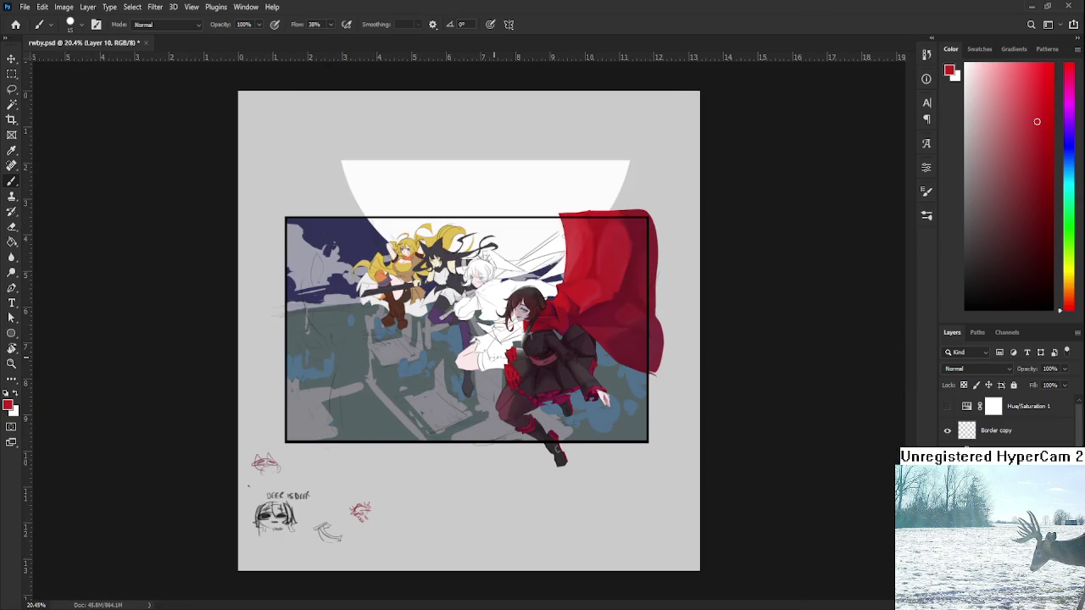
scroll(517, 342, up, 2)
scroll(517, 348, up, 3)
scroll(517, 360, up, 3)
scroll(515, 373, up, 2)
scroll(519, 402, down, 1)
scroll(523, 427, down, 2)
scroll(525, 422, up, 3)
scroll(527, 418, down, 2)
scroll(527, 417, down, 2)
scroll(529, 415, down, 1)
scroll(532, 410, down, 2)
scroll(532, 410, down, 1)
scroll(536, 408, down, 2)
scroll(541, 407, down, 2)
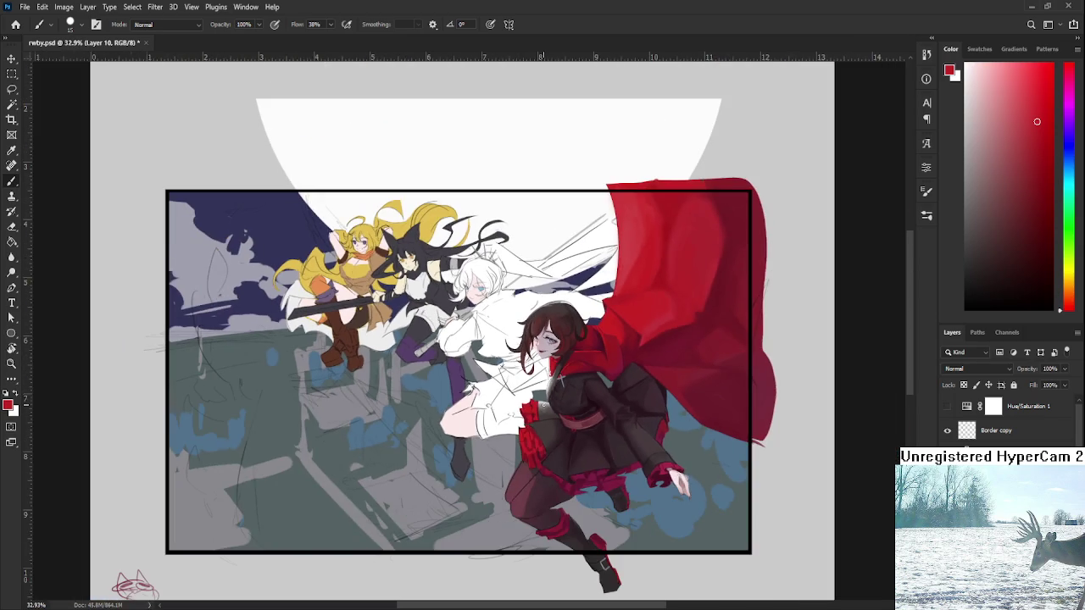
drag(565, 494, 477, 460)
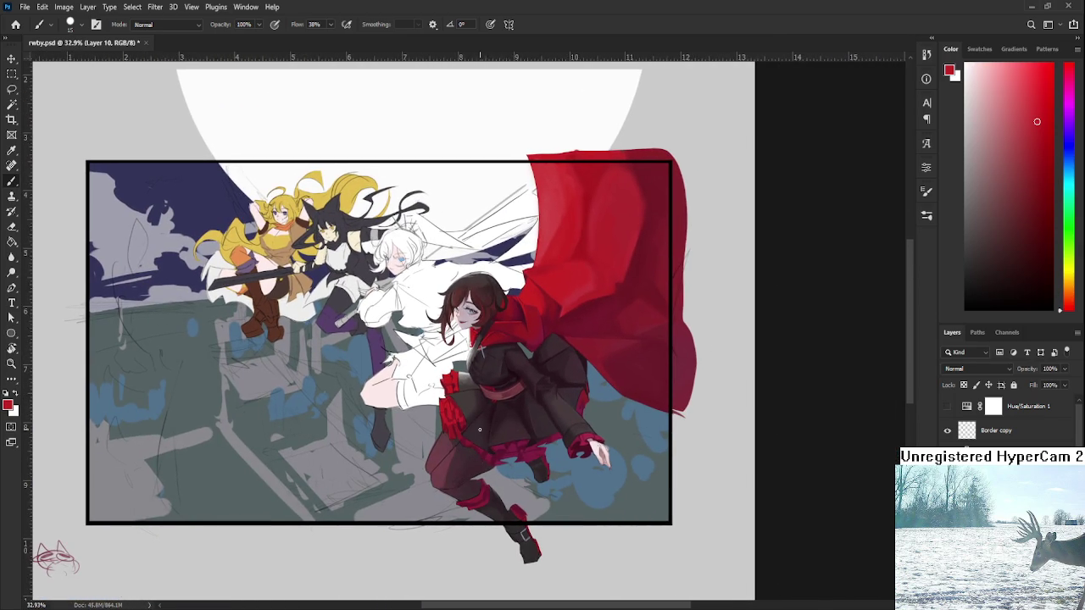
scroll(427, 368, up, 1)
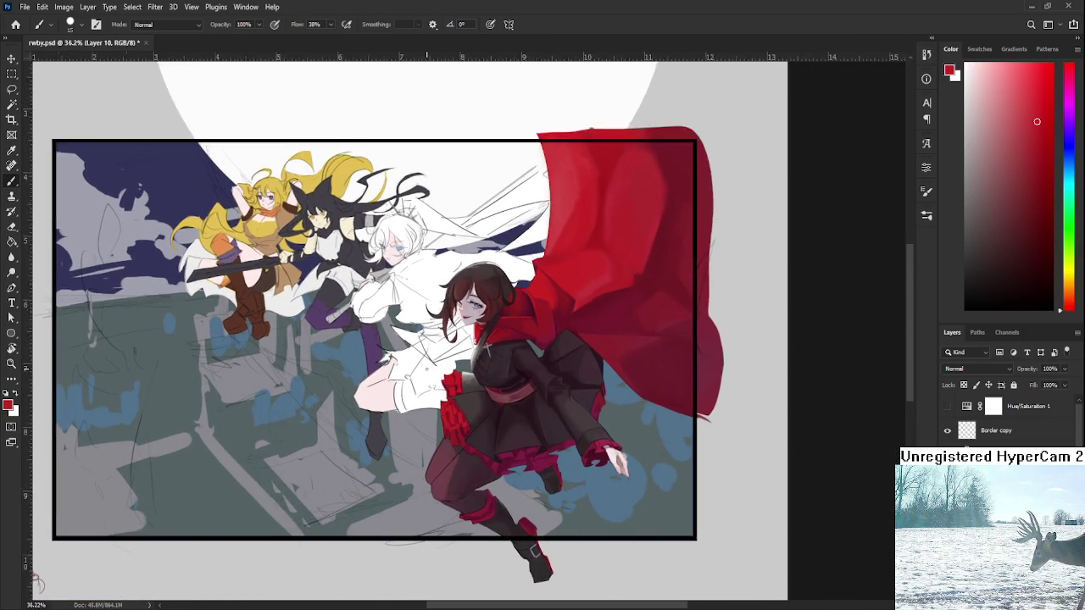
scroll(427, 368, up, 2)
scroll(427, 368, up, 1)
scroll(428, 367, up, 1)
scroll(548, 468, down, 1)
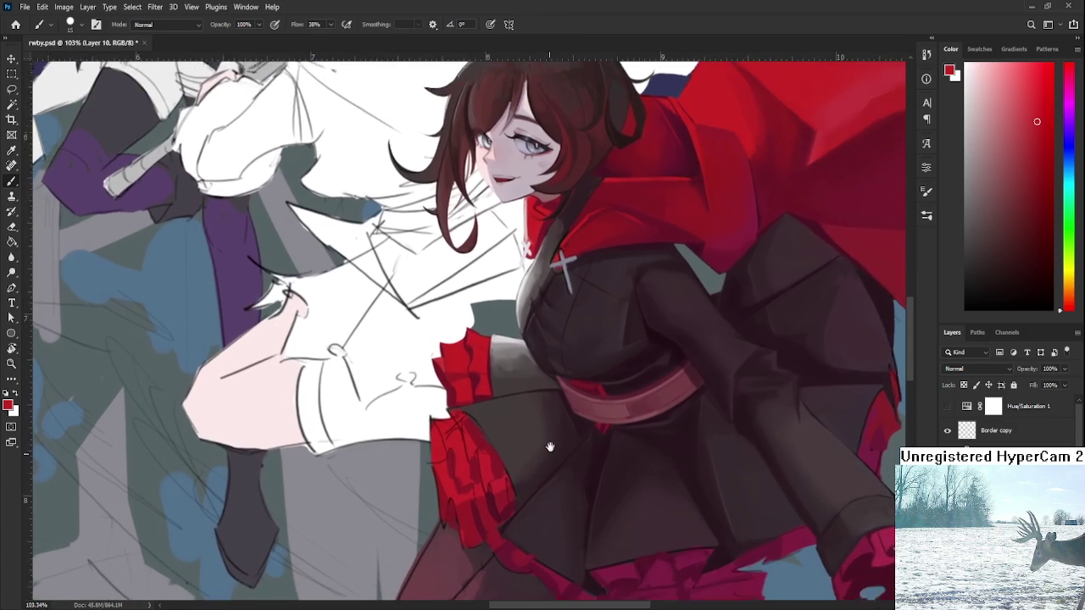
scroll(548, 468, down, 1)
scroll(548, 468, down, 2)
scroll(541, 490, down, 1)
mouse_move(541, 490)
mouse_down()
mouse_move(668, 418)
mouse_move(814, 261)
mouse_up()
scroll(668, 418, up, 2)
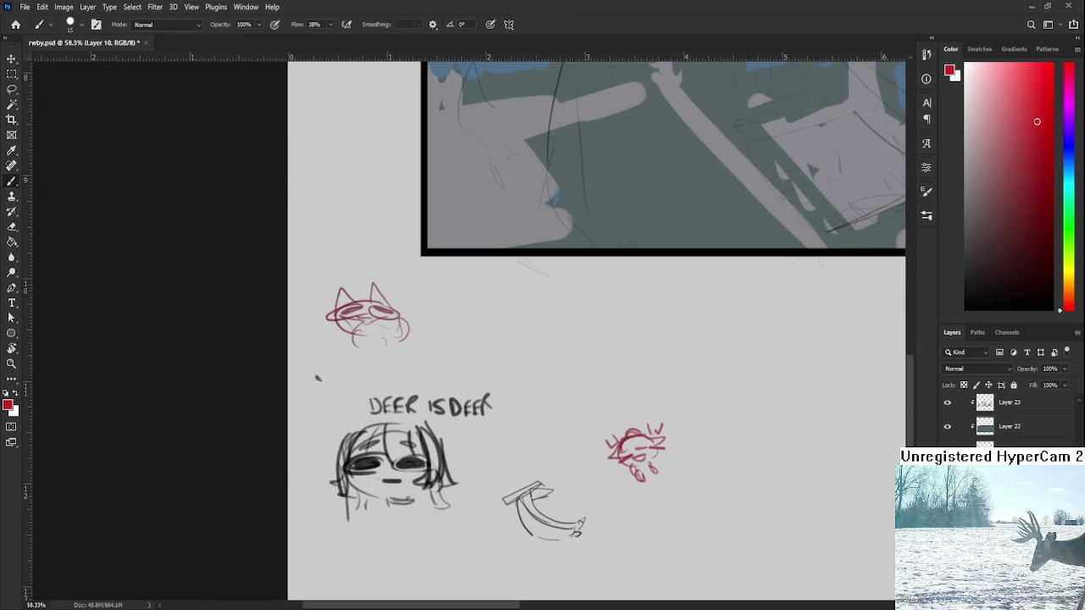
Draw a small red horned, floppy-eared head beside the 'DEER IS DEER' note, undoing two bad strokes.
drag(534, 354, 539, 400)
key(ctrl+z)
mouse_move(539, 358)
mouse_down()
mouse_move(540, 404)
mouse_move(566, 400)
mouse_up()
key(ctrl+z)
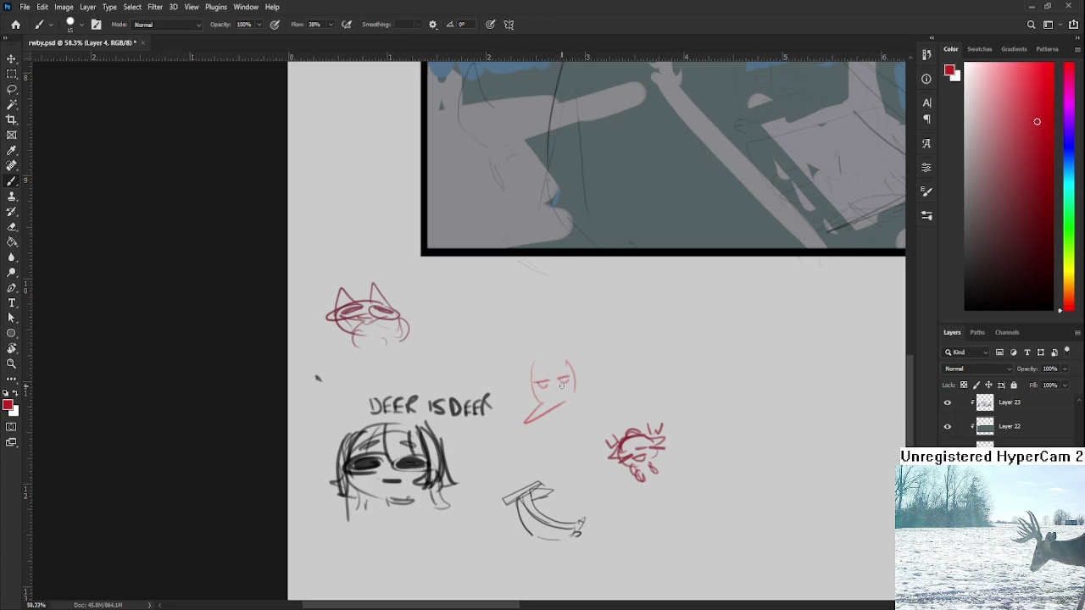
drag(555, 361, 500, 406)
drag(588, 379, 606, 392)
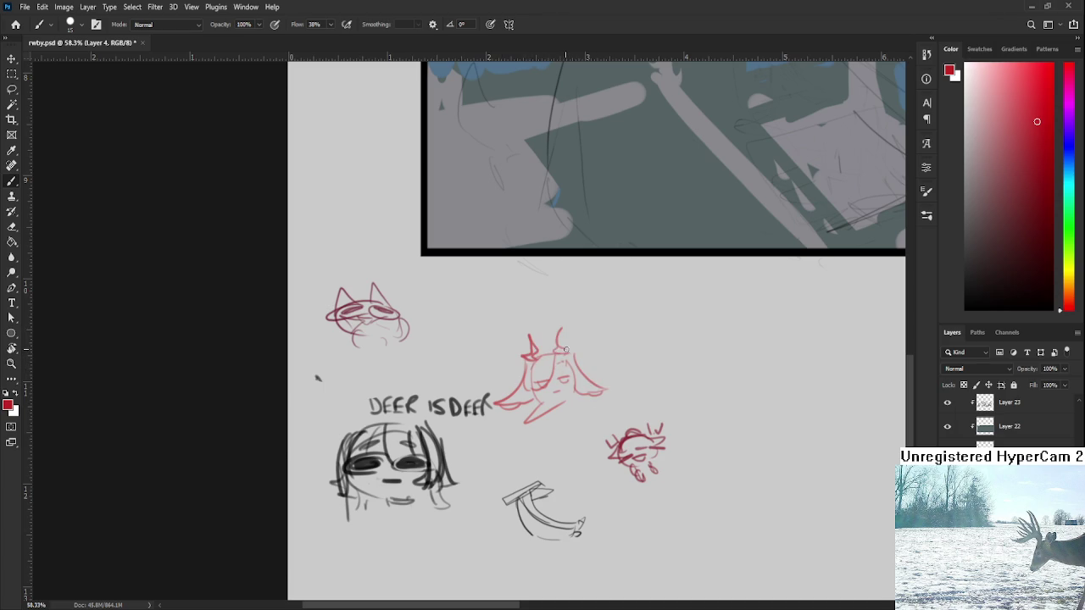
mouse_move(560, 351)
mouse_down()
mouse_move(527, 375)
mouse_move(621, 462)
mouse_move(678, 462)
mouse_up()
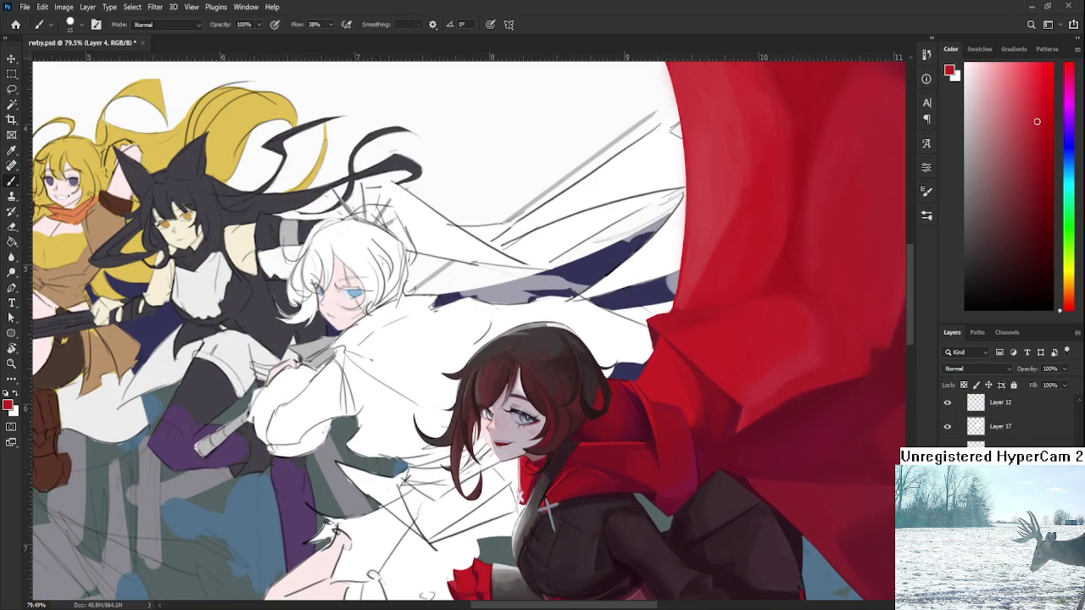
Zoom in on Ruby's sleeve and sample light and dark reds from the ruffle.
scroll(1009, 420, down, 2)
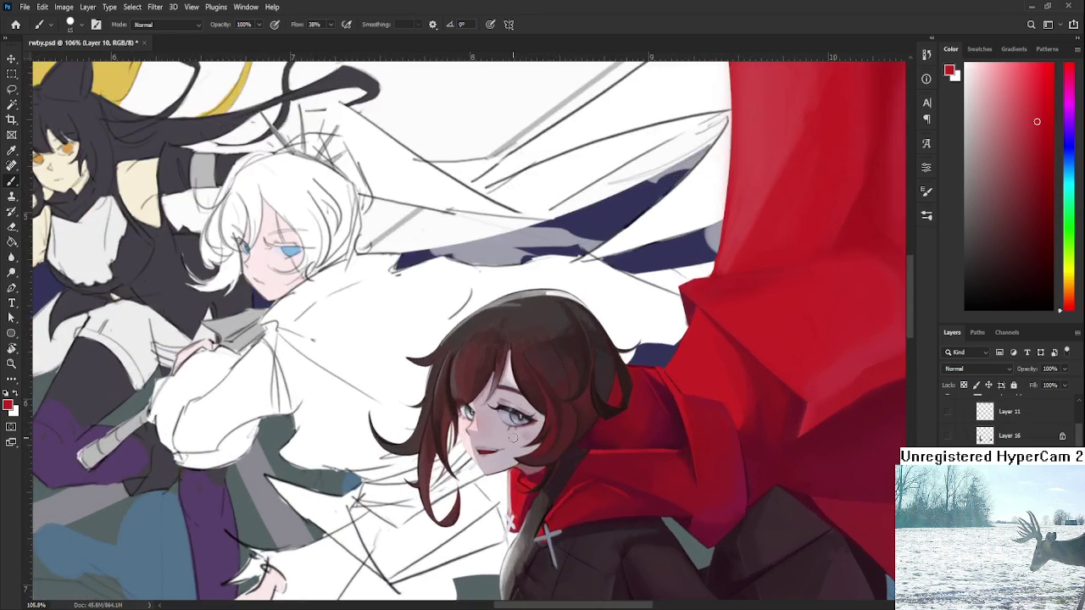
drag(551, 421, 488, 472)
scroll(488, 471, up, 2)
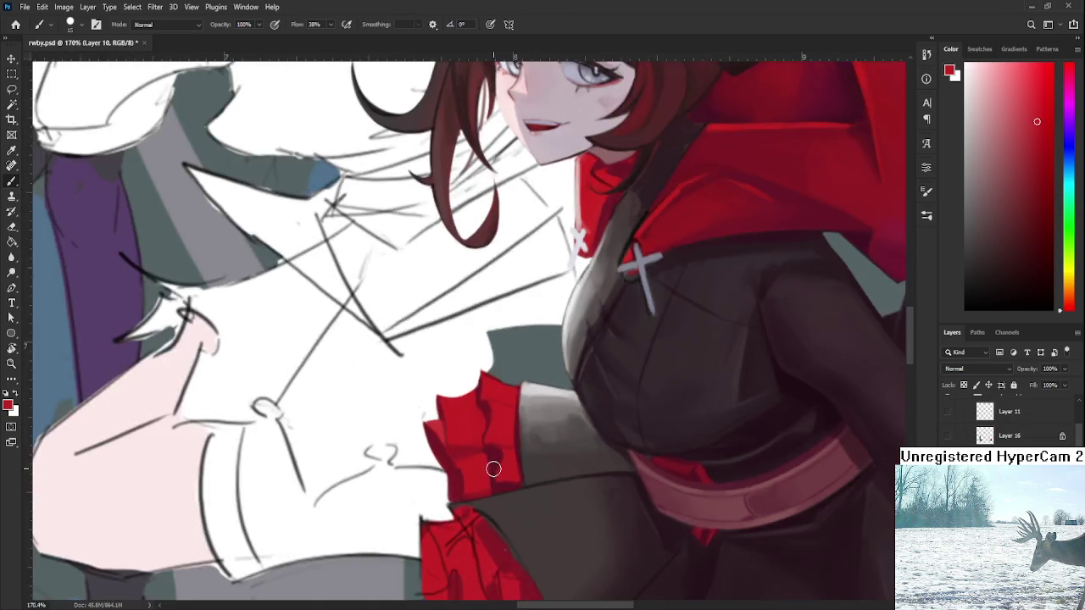
scroll(490, 466, down, 3)
scroll(492, 464, down, 3)
scroll(493, 464, down, 1)
scroll(494, 465, up, 2)
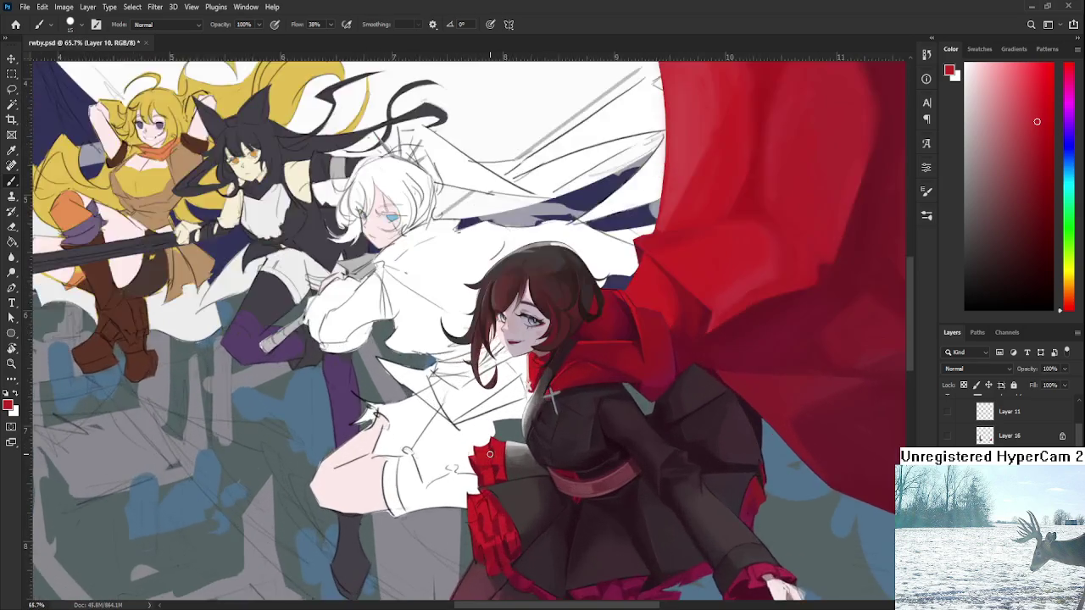
scroll(496, 465, up, 2)
scroll(500, 464, up, 2)
scroll(501, 463, up, 1)
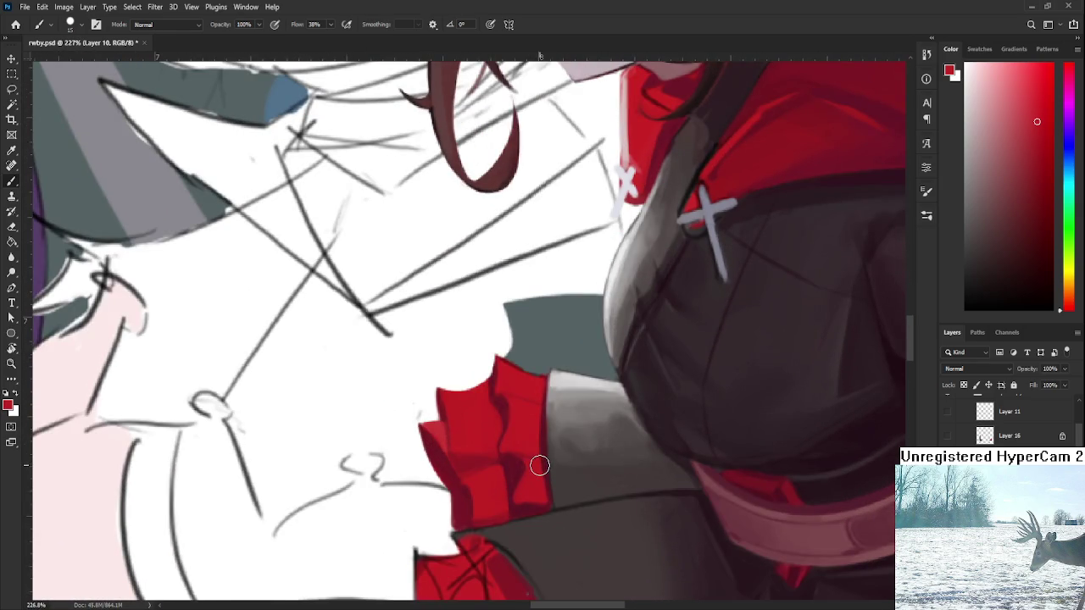
drag(534, 433, 519, 449)
alt+click(512, 462)
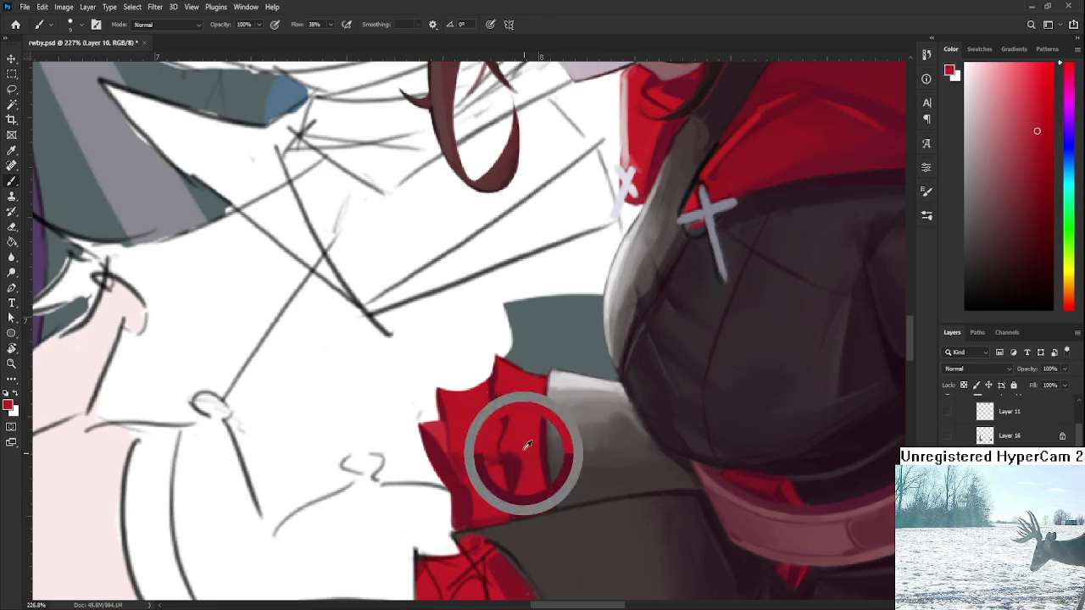
alt+click(518, 486)
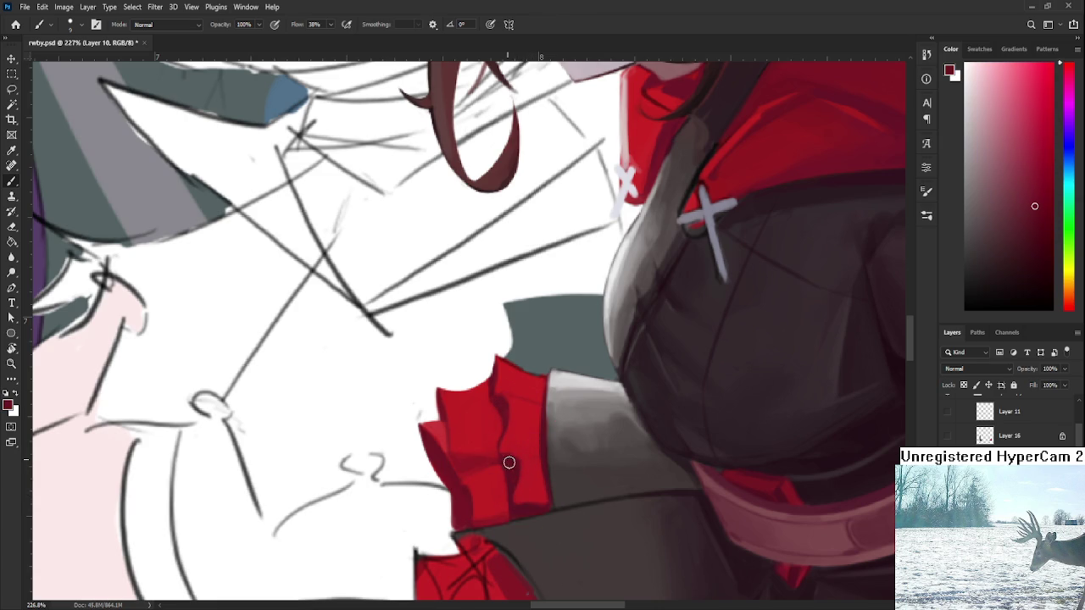
alt+click(519, 487)
alt+click(517, 459)
alt+click(534, 466)
alt+click(503, 458)
alt+click(534, 463)
alt+click(517, 461)
alt+click(504, 402)
alt+click(473, 450)
drag(473, 450, 479, 450)
alt+click(465, 462)
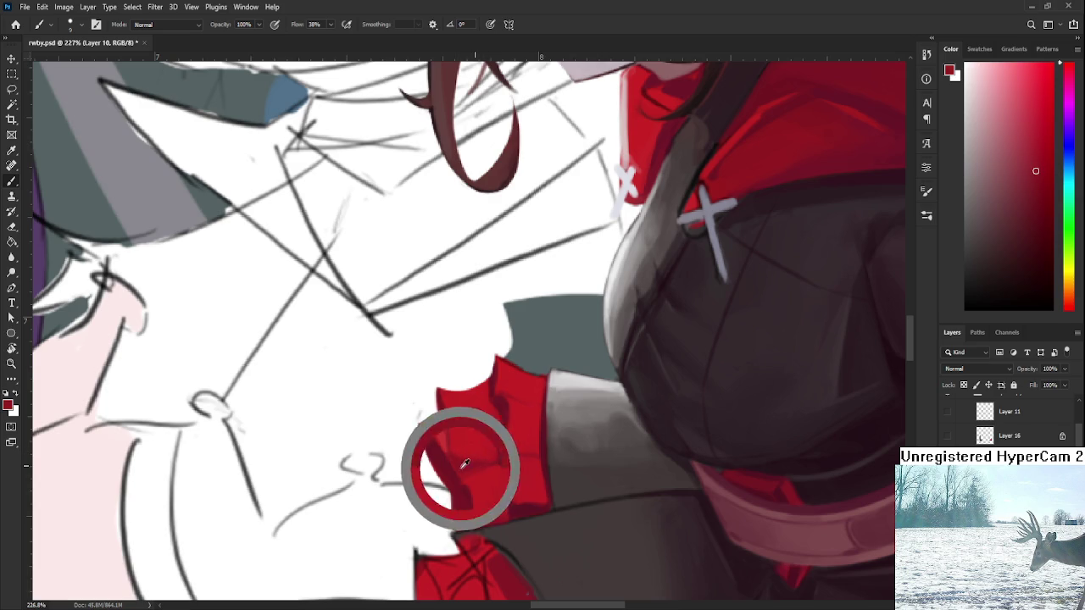
alt+click(466, 445)
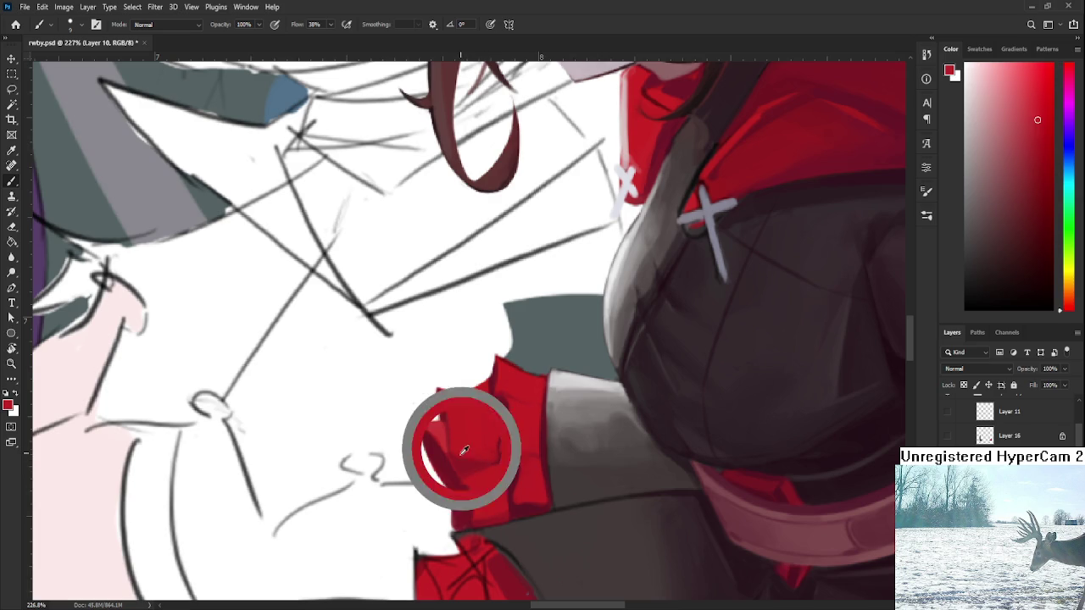
alt+click(468, 464)
alt+click(479, 444)
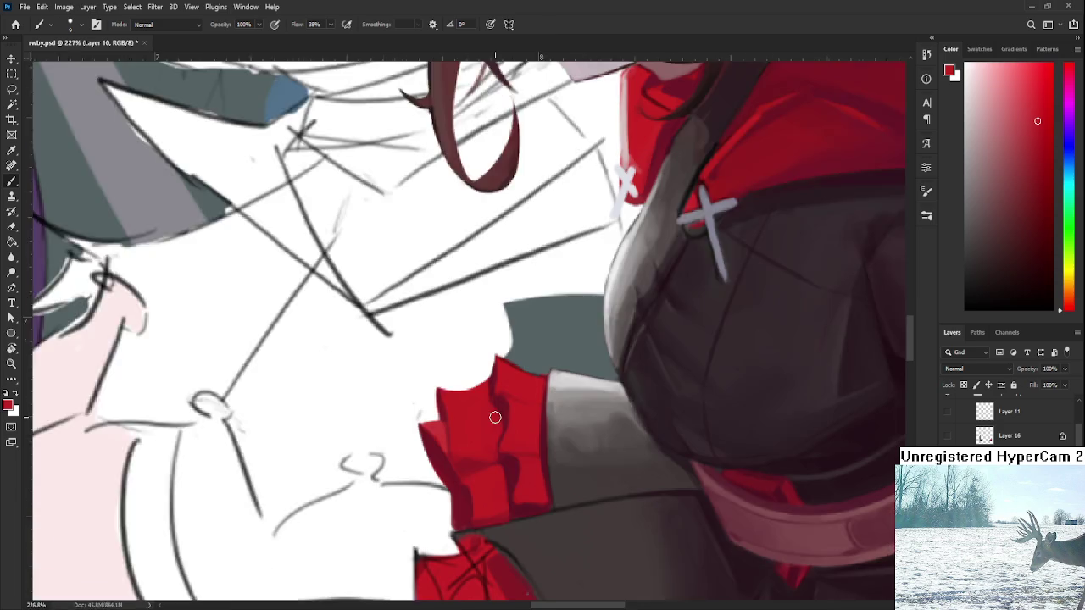
Paint a dark red fold on the wrist ruffle, then undo the stray stroke.
scroll(495, 417, down, 2)
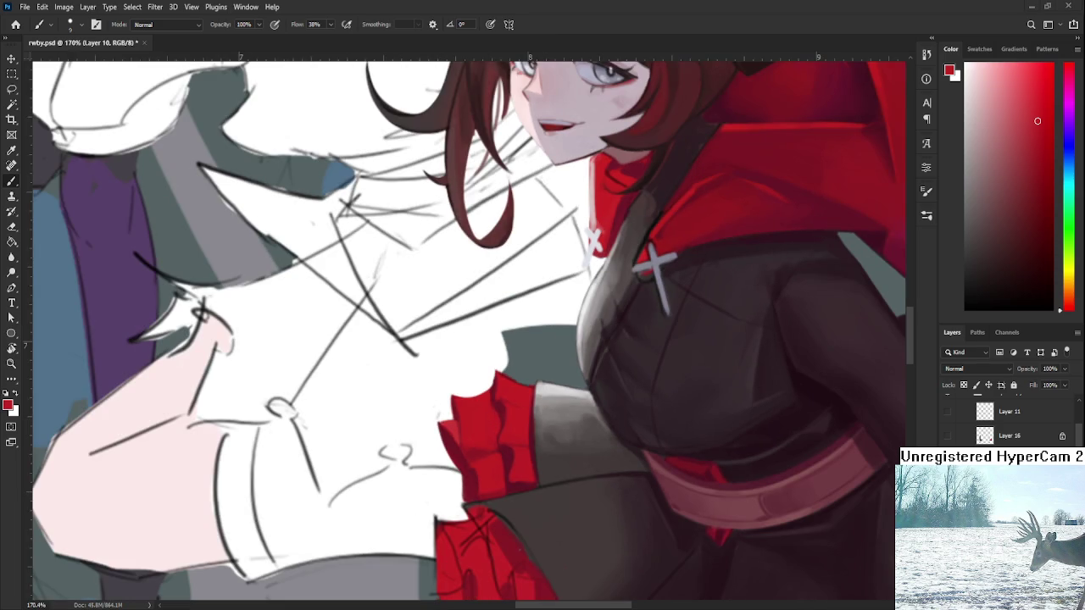
scroll(560, 418, down, 2)
scroll(551, 415, down, 3)
scroll(518, 414, up, 2)
scroll(525, 412, up, 2)
scroll(524, 411, up, 3)
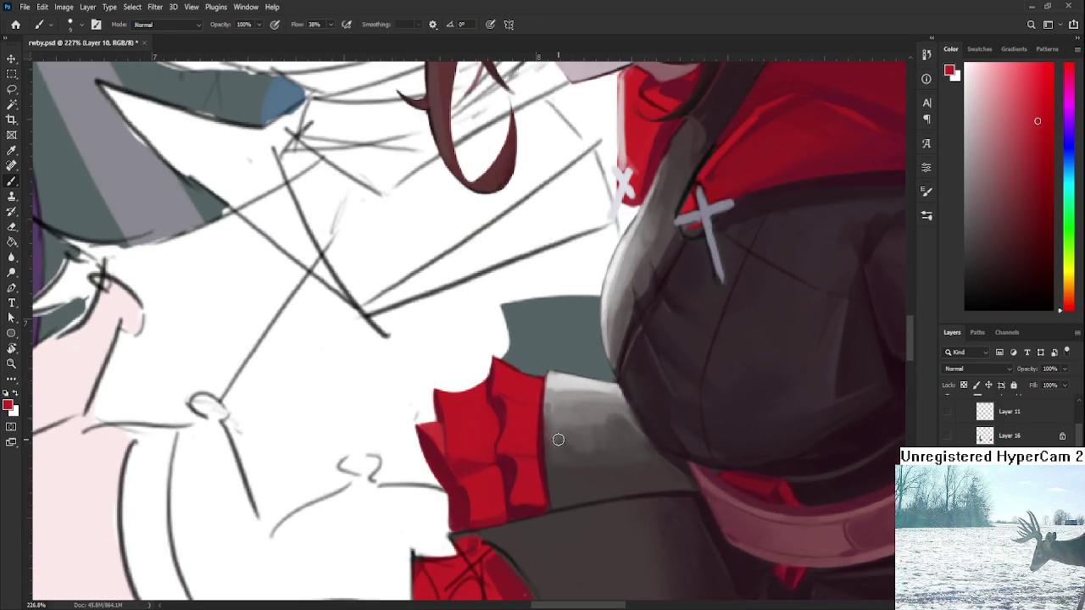
alt+click(530, 424)
scroll(529, 427, down, 3)
scroll(551, 424, down, 3)
scroll(594, 417, down, 3)
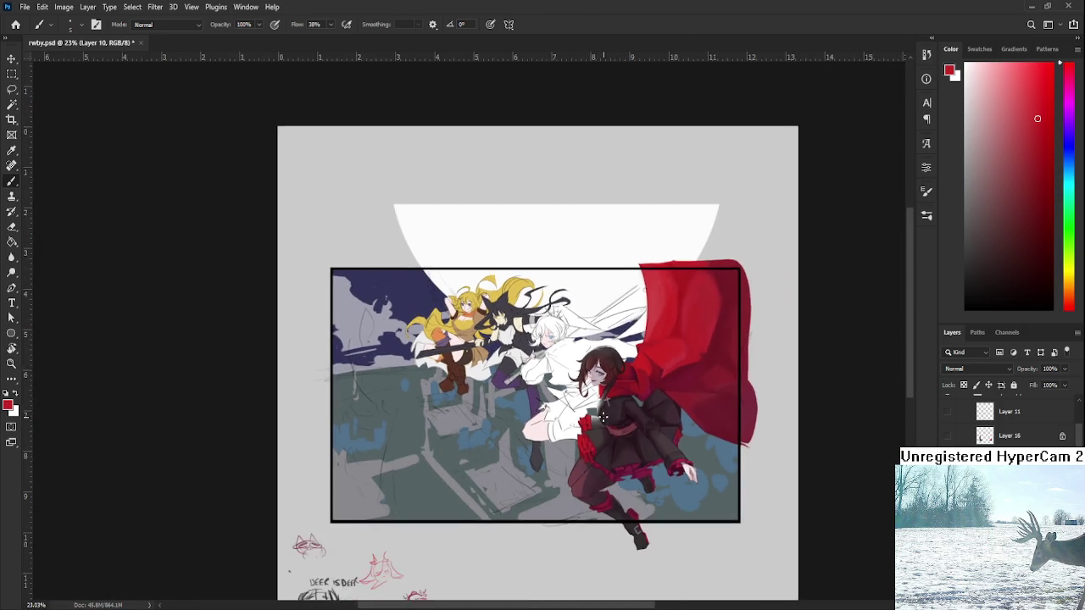
scroll(604, 417, down, 1)
scroll(561, 382, up, 2)
scroll(534, 373, up, 3)
scroll(512, 365, up, 2)
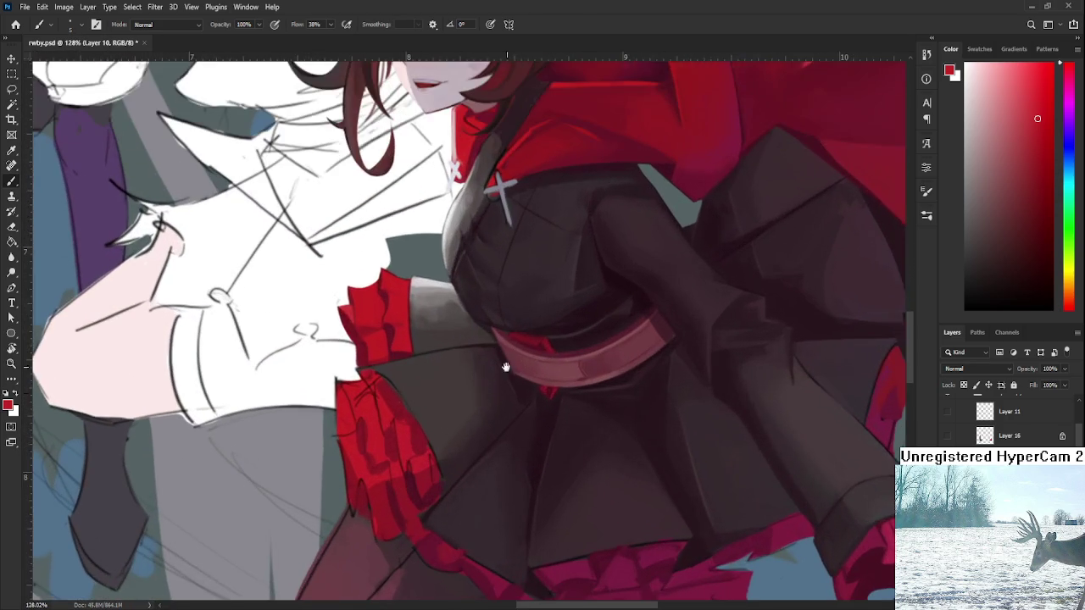
scroll(512, 365, up, 1)
scroll(475, 407, up, 2)
scroll(424, 450, up, 1)
alt+click(459, 436)
mouse_move(398, 483)
mouse_down()
mouse_move(464, 451)
mouse_move(450, 429)
mouse_move(460, 456)
mouse_move(441, 472)
mouse_up()
drag(447, 433, 450, 471)
key(ctrl+z)
Extend the bright red ruffle further down the sleeve and darken the cloth beneath it.
alt+click(439, 484)
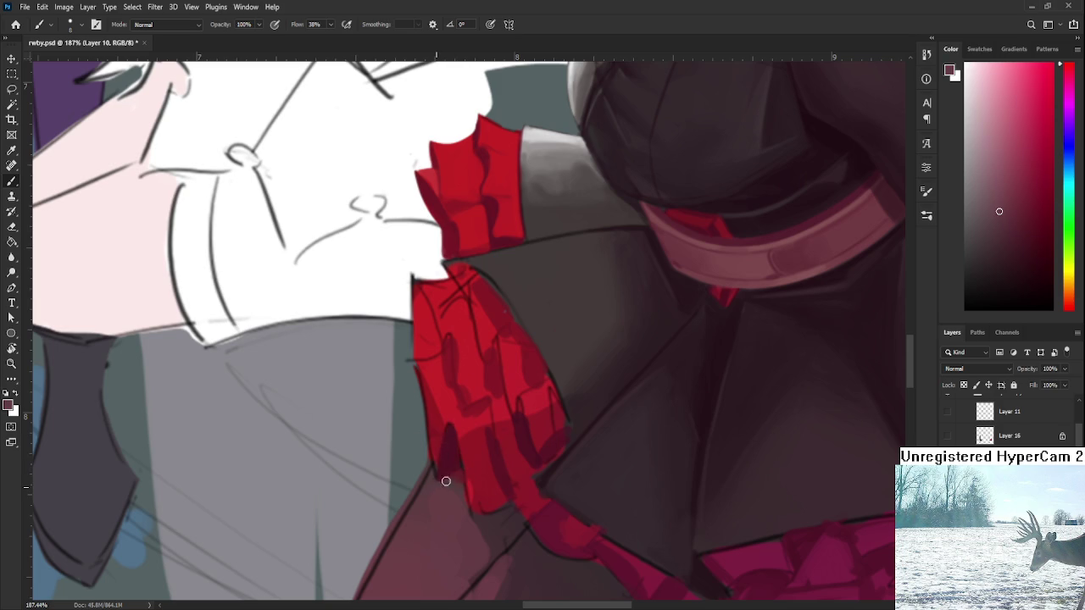
alt+click(479, 480)
alt+click(482, 465)
drag(491, 508, 484, 458)
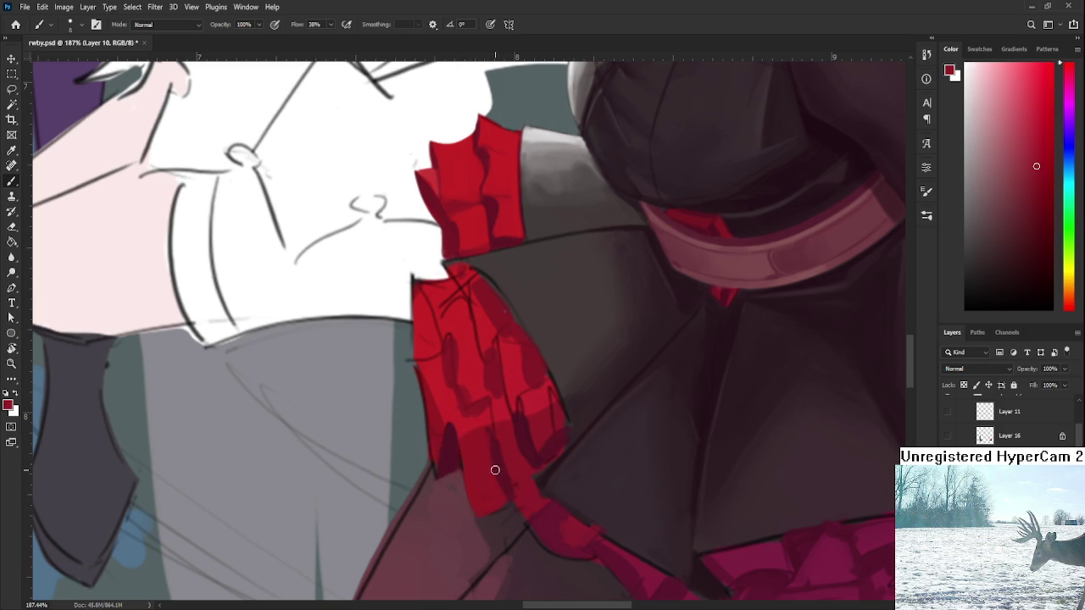
alt+click(505, 472)
alt+click(513, 449)
drag(509, 496, 507, 446)
alt+click(495, 494)
alt+click(506, 498)
drag(497, 516, 477, 519)
Resample several lighter and darker reds from the ruffle for further shading.
alt+click(457, 498)
alt+click(472, 455)
alt+click(496, 462)
alt+click(505, 449)
alt+click(521, 485)
alt+click(499, 465)
alt+click(508, 496)
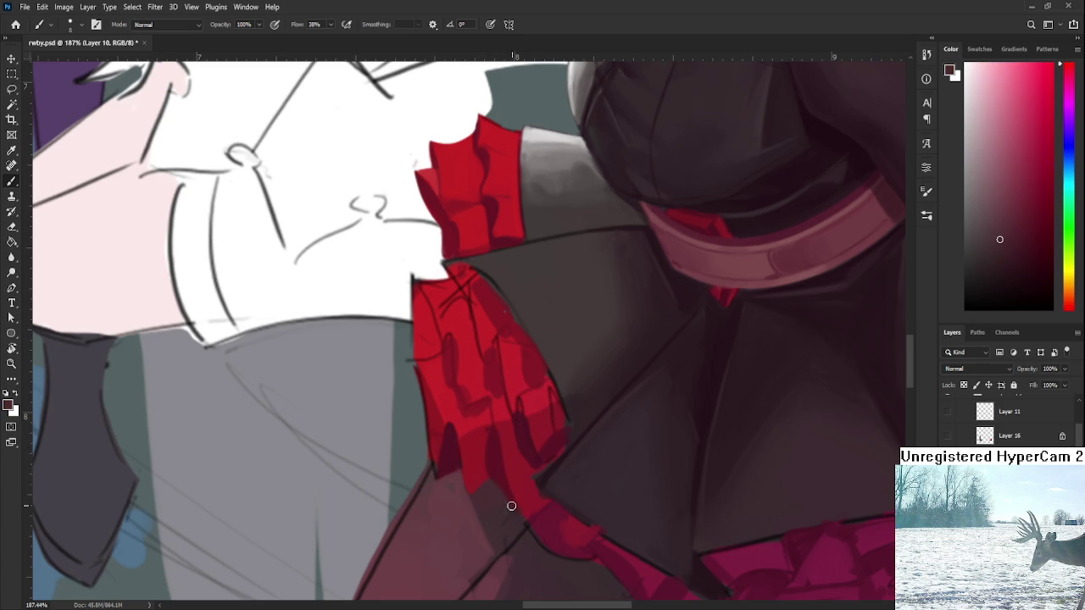
alt+click(501, 486)
alt+click(497, 485)
alt+click(492, 443)
alt+click(480, 470)
alt+click(493, 444)
scroll(547, 457, down, 3)
Sample bright and dark ruffle reds, then paint a darker fold down the wrist ruffle.
scroll(547, 458, down, 3)
scroll(555, 449, up, 3)
scroll(560, 442, up, 3)
alt+click(495, 428)
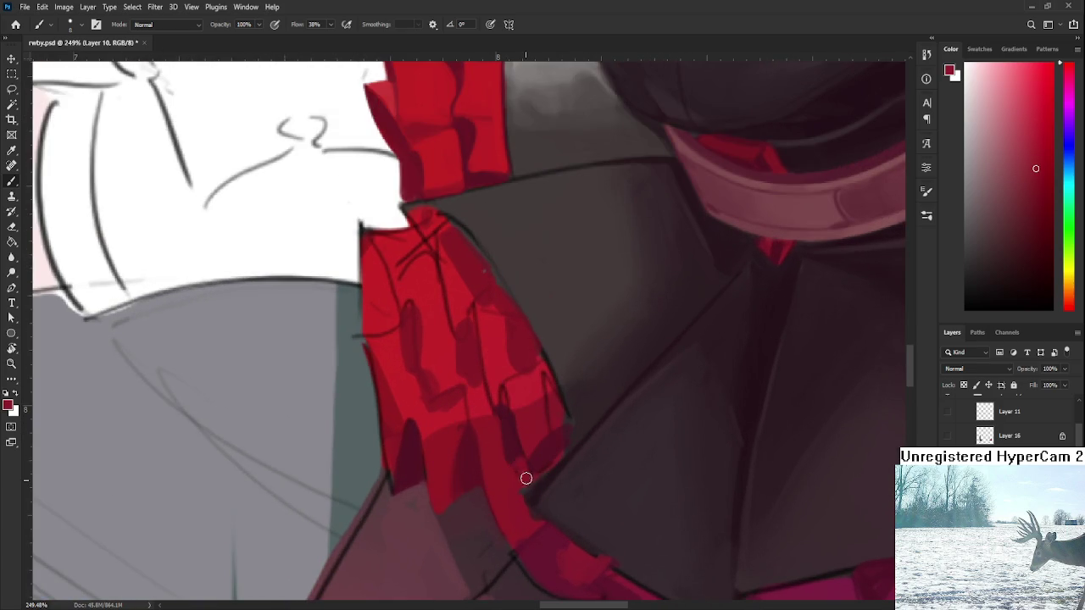
alt+click(511, 428)
alt+click(533, 461)
alt+click(512, 471)
alt+click(519, 462)
alt+click(496, 436)
alt+click(507, 418)
drag(507, 418, 506, 463)
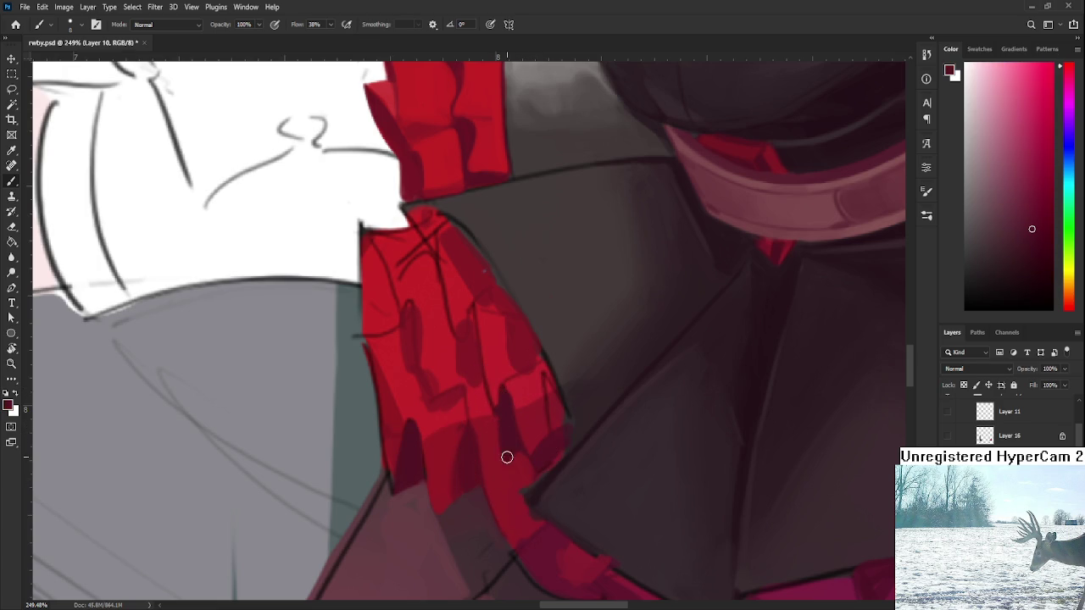
Pick a darker ruffle red and fill the gap along the ruffle's outline edge.
alt+click(516, 412)
alt+click(512, 391)
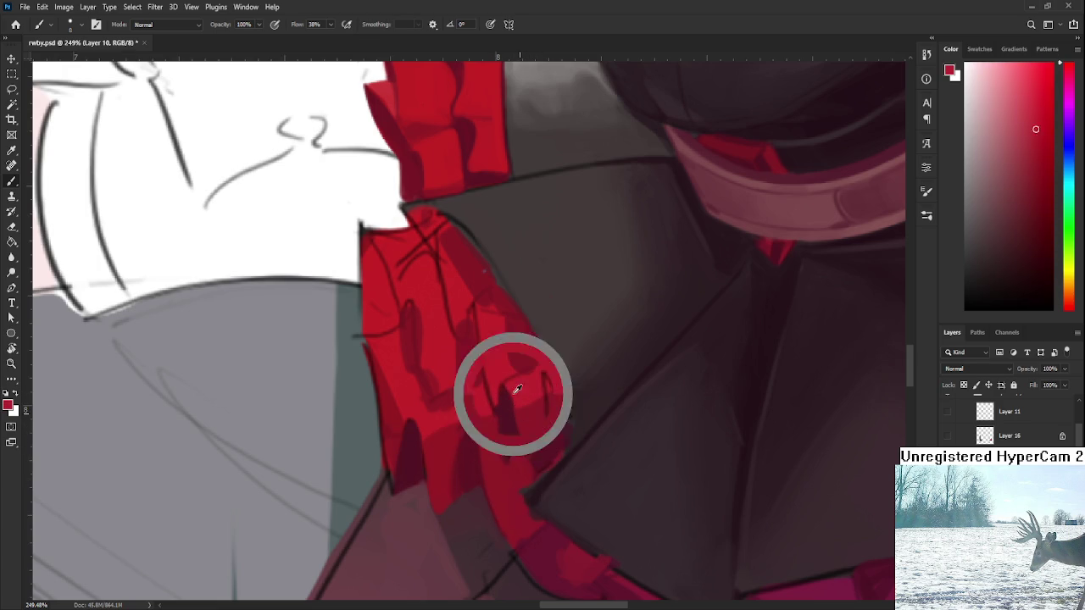
alt+click(506, 412)
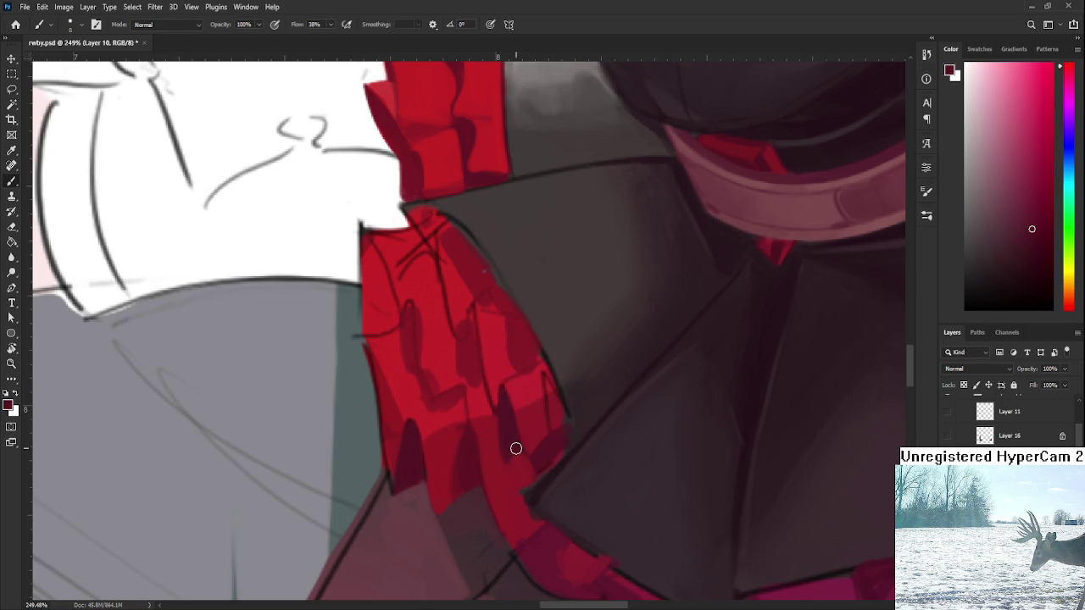
alt+click(533, 438)
alt+click(545, 449)
alt+click(542, 409)
alt+click(538, 386)
alt+click(540, 410)
alt+click(550, 414)
alt+click(565, 442)
drag(571, 419, 573, 427)
alt+click(550, 426)
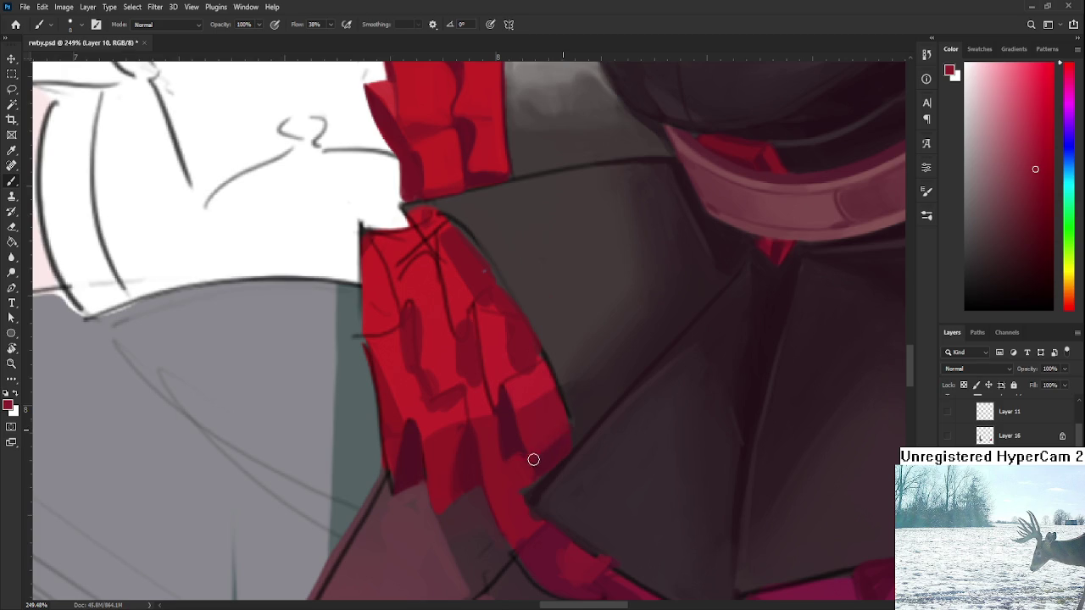
Resample lighter and darker reds along the ruffle's edge.
alt+click(570, 439)
alt+click(561, 449)
alt+click(552, 400)
alt+click(537, 462)
alt+click(521, 461)
alt+click(535, 477)
alt+click(550, 449)
alt+click(541, 417)
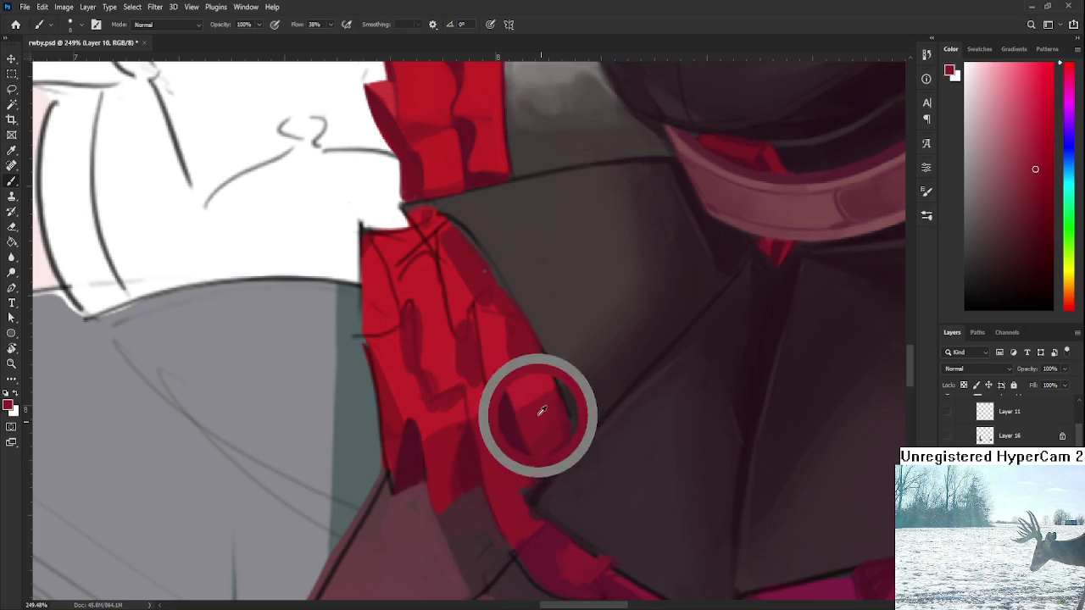
scroll(559, 406, down, 3)
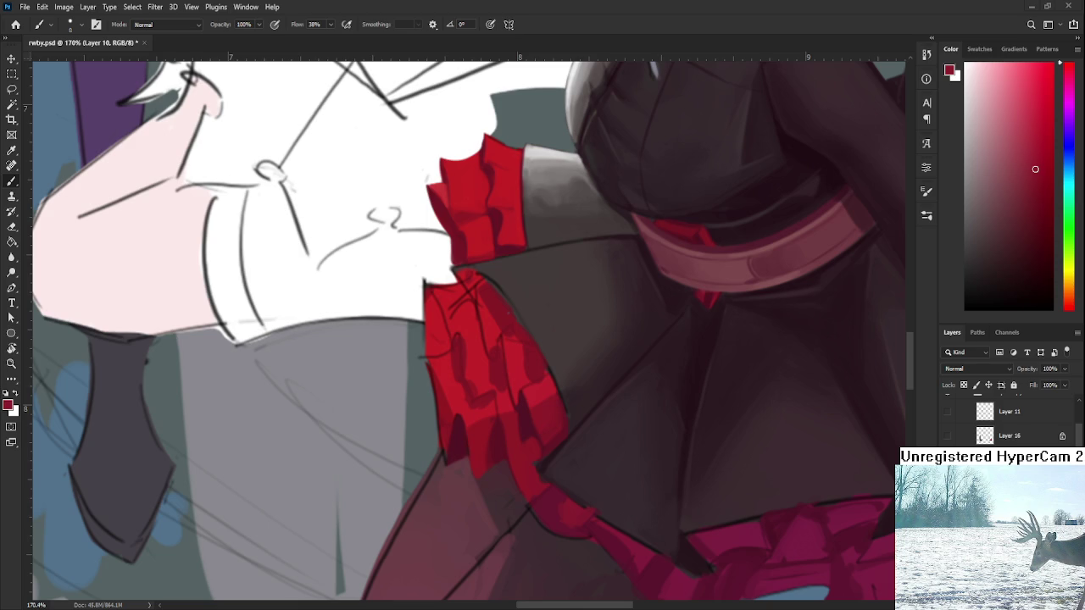
scroll(584, 388, up, 1)
alt+click(540, 418)
alt+click(549, 414)
alt+click(550, 413)
alt+click(555, 414)
Enlarge the brush and sample darker and slightly lighter ruffle reds.
key(bracketright)
alt+click(558, 435)
alt+click(564, 432)
scroll(561, 448, down, 1)
alt+click(540, 427)
alt+click(544, 455)
alt+click(549, 462)
Shrink the brush and sample dull dark and lighter reds from the ruffle.
key(bracketleft)
key(bracketleft)
alt+click(556, 456)
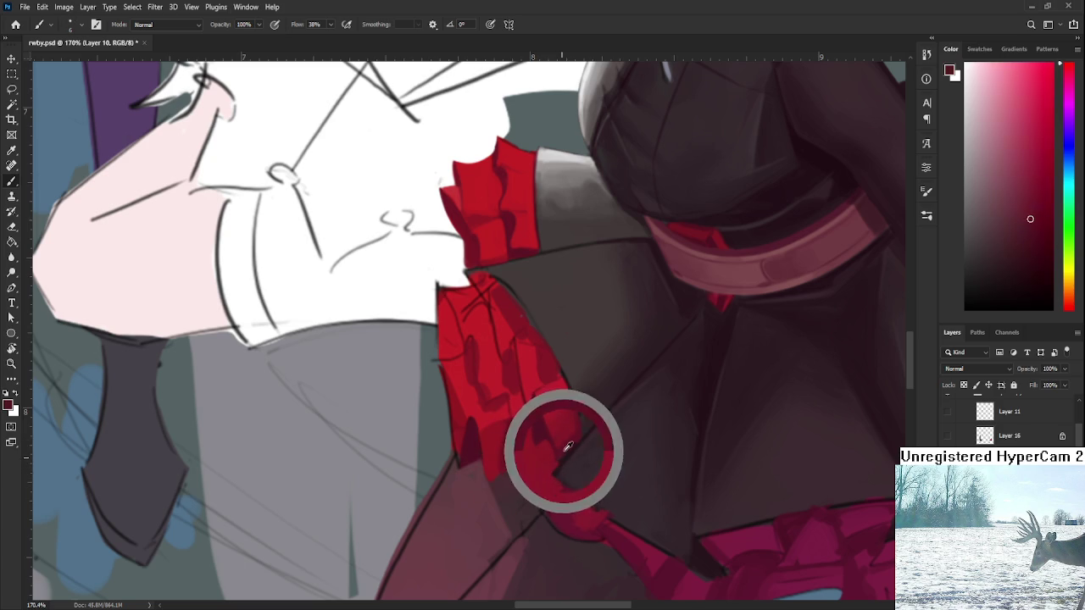
alt+click(547, 448)
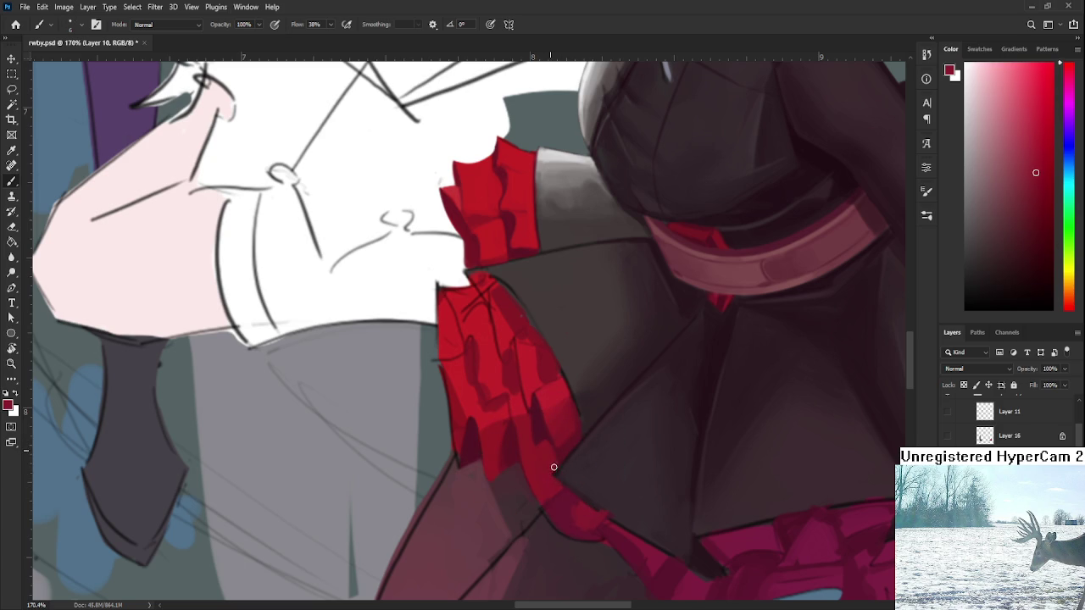
alt+click(537, 428)
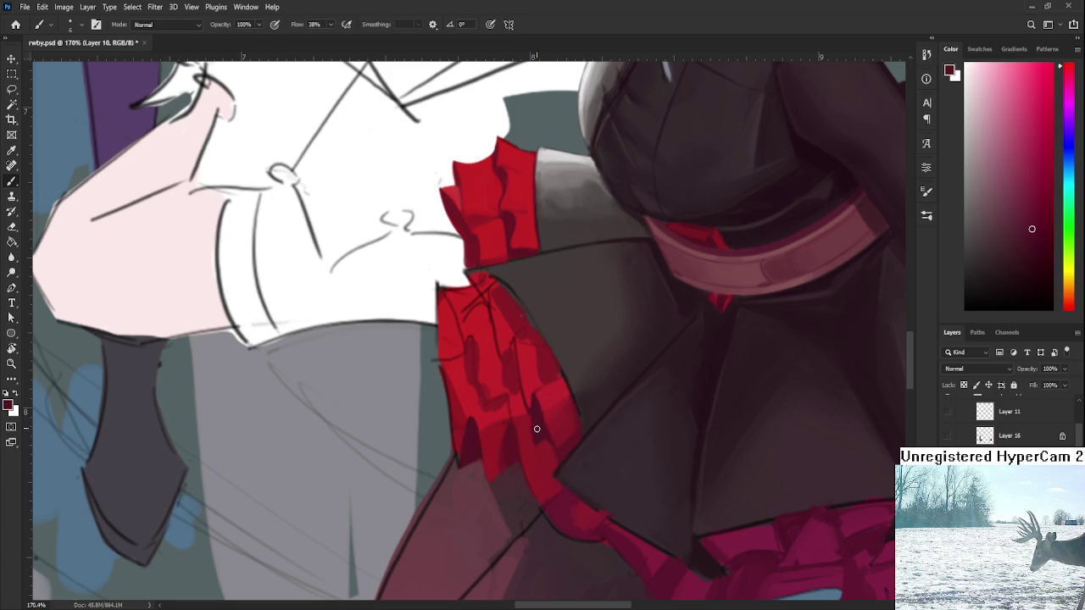
alt+click(547, 476)
alt+click(556, 480)
alt+click(561, 488)
alt+click(530, 496)
alt+click(536, 483)
alt+click(533, 424)
Sample alternating brighter and darker reds across the wrist ruffle.
scroll(545, 441, down, 1)
scroll(546, 356, down, 1)
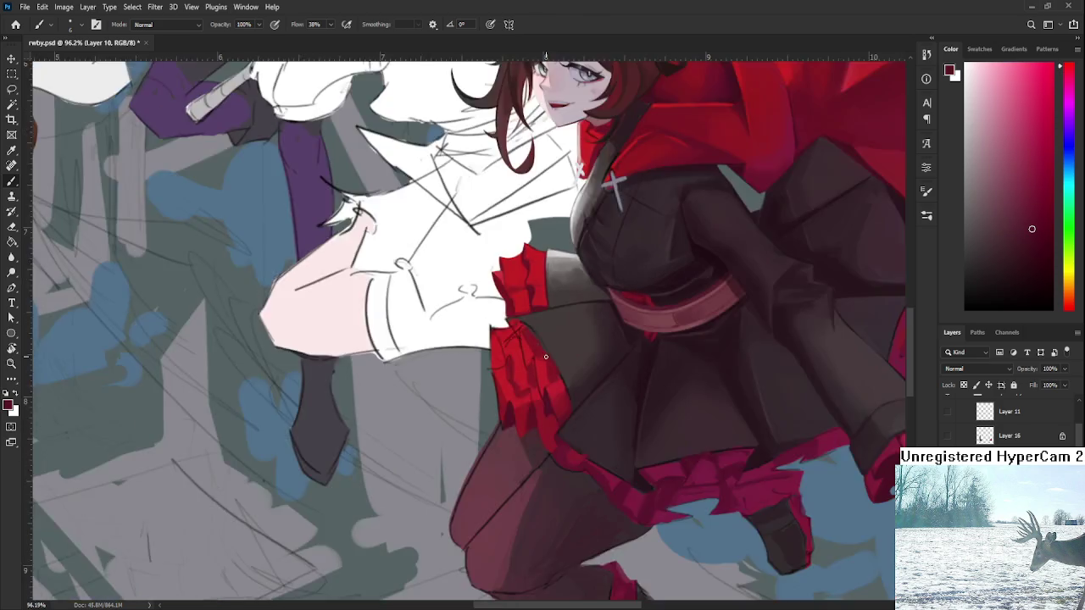
scroll(546, 356, down, 1)
scroll(546, 356, up, 2)
scroll(546, 356, up, 1)
scroll(573, 458, up, 1)
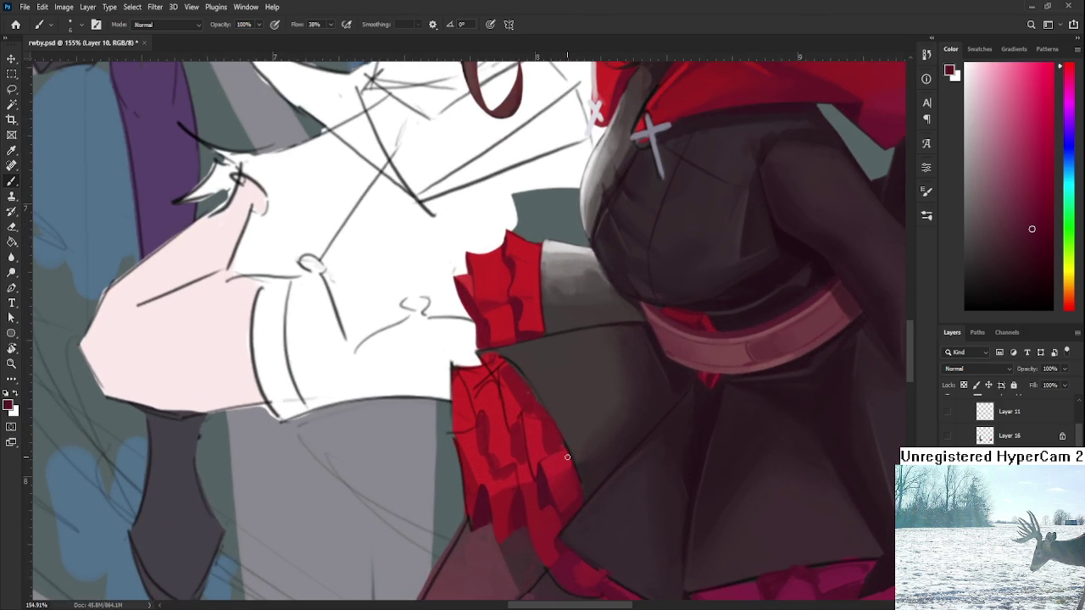
alt+click(543, 489)
alt+click(533, 424)
alt+click(555, 436)
alt+click(544, 434)
alt+click(541, 479)
alt+click(553, 460)
alt+click(560, 436)
alt+click(552, 430)
Compare dark and bright reds on the ruffle's left side before choosing the final red.
alt+click(561, 430)
alt+click(576, 449)
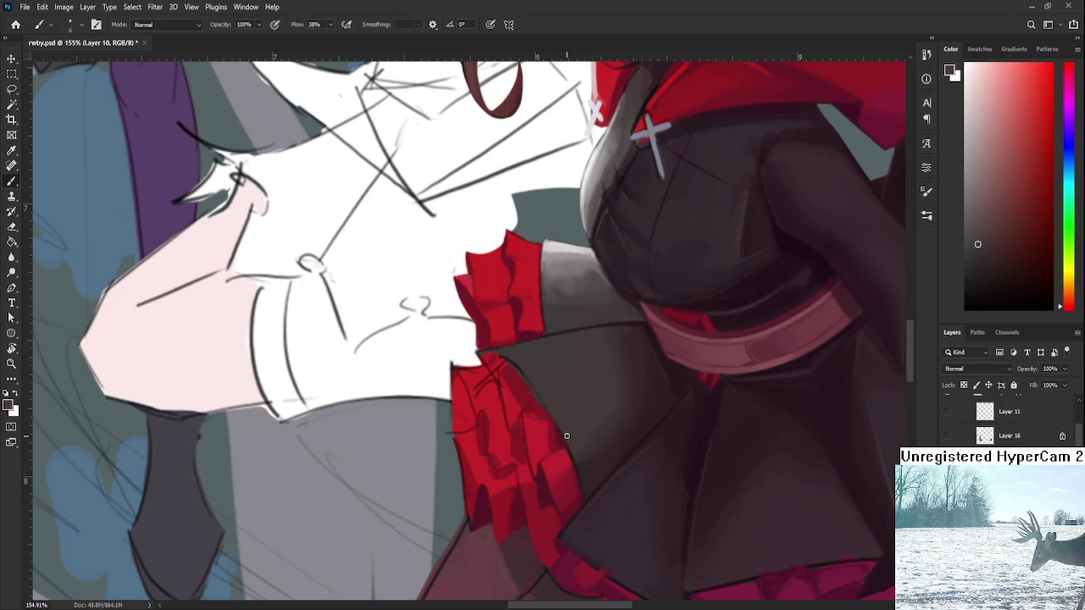
alt+click(556, 433)
alt+click(520, 435)
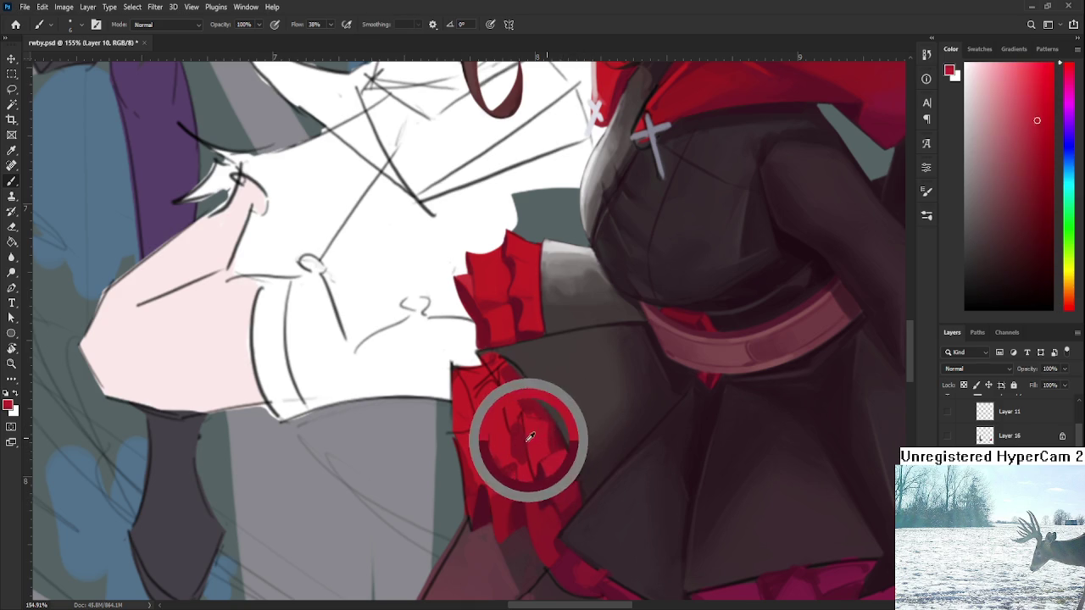
alt+click(516, 446)
alt+click(519, 436)
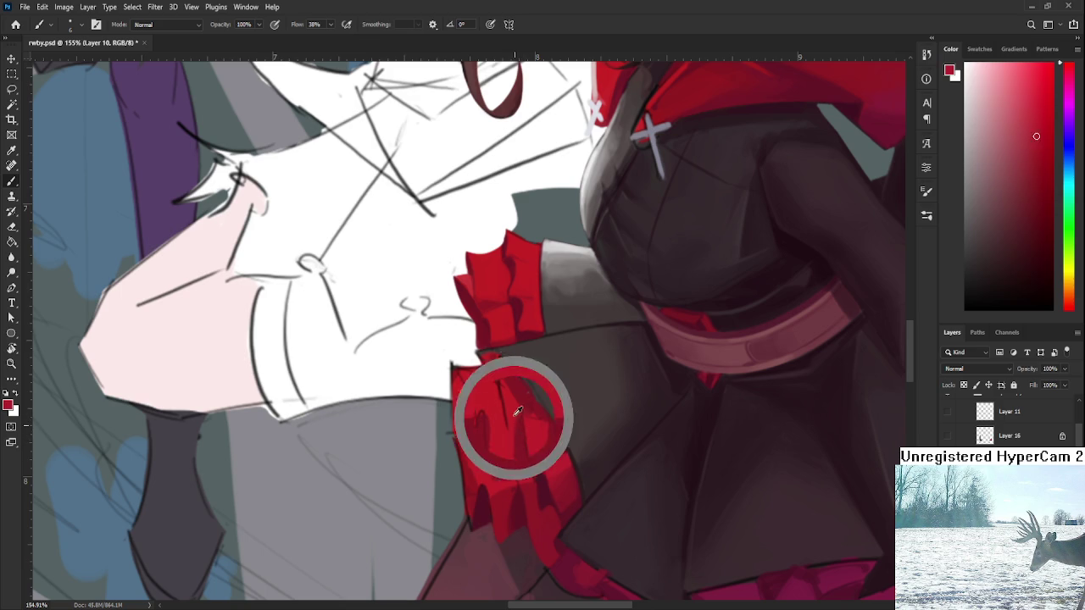
alt+click(524, 468)
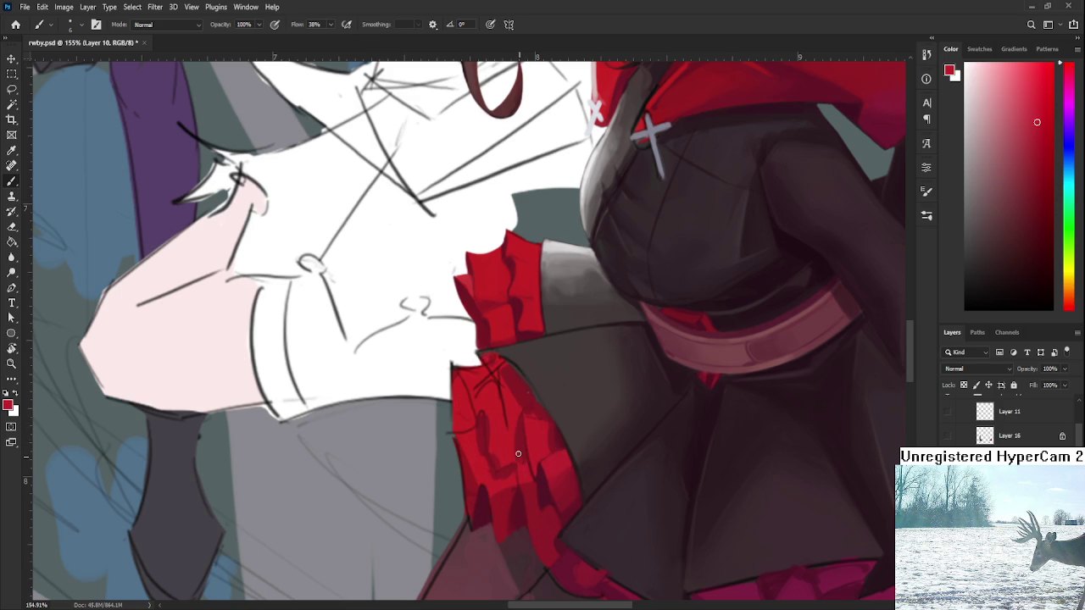
alt+click(520, 445)
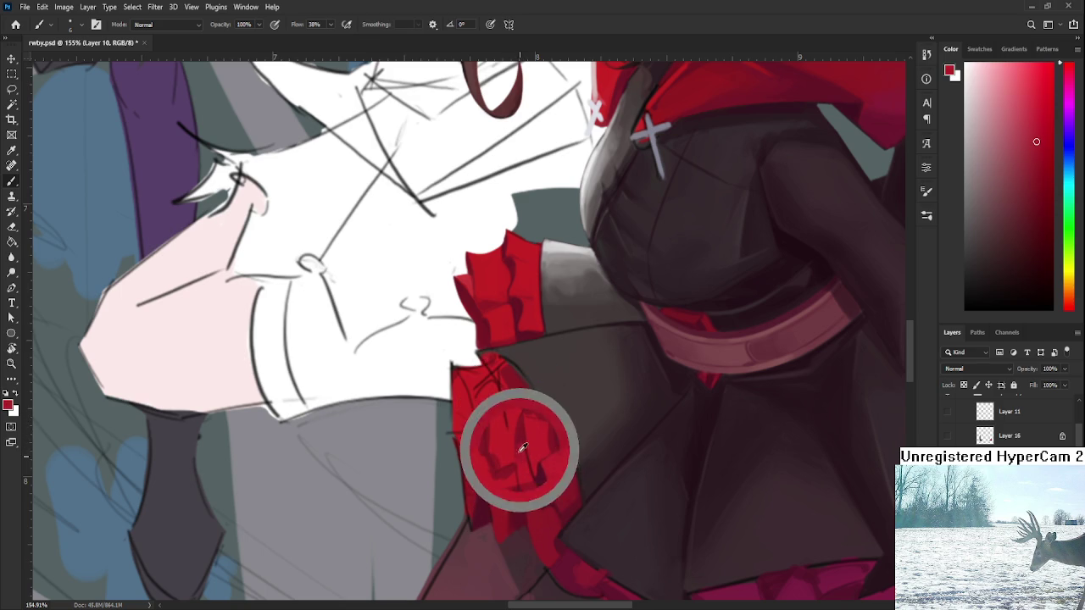
alt+click(517, 437)
alt+click(535, 467)
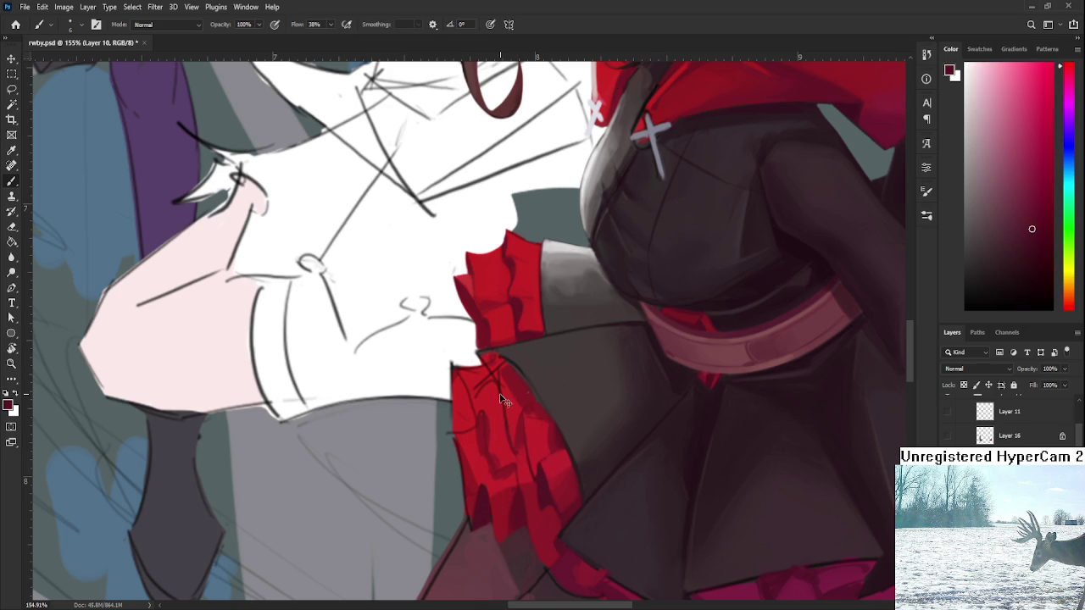
alt+click(519, 438)
alt+click(516, 451)
scroll(562, 402, down, 5)
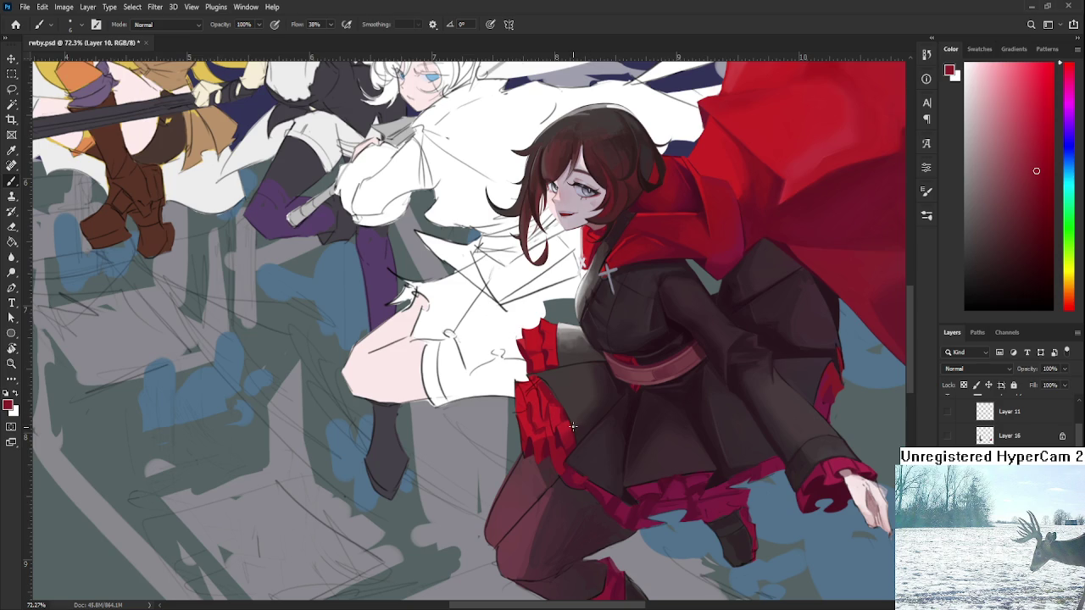
Pick up the ruffle's red and paint along the sleeve ruffle's right edge.
scroll(573, 427, up, 1)
scroll(573, 426, up, 2)
scroll(573, 426, up, 2)
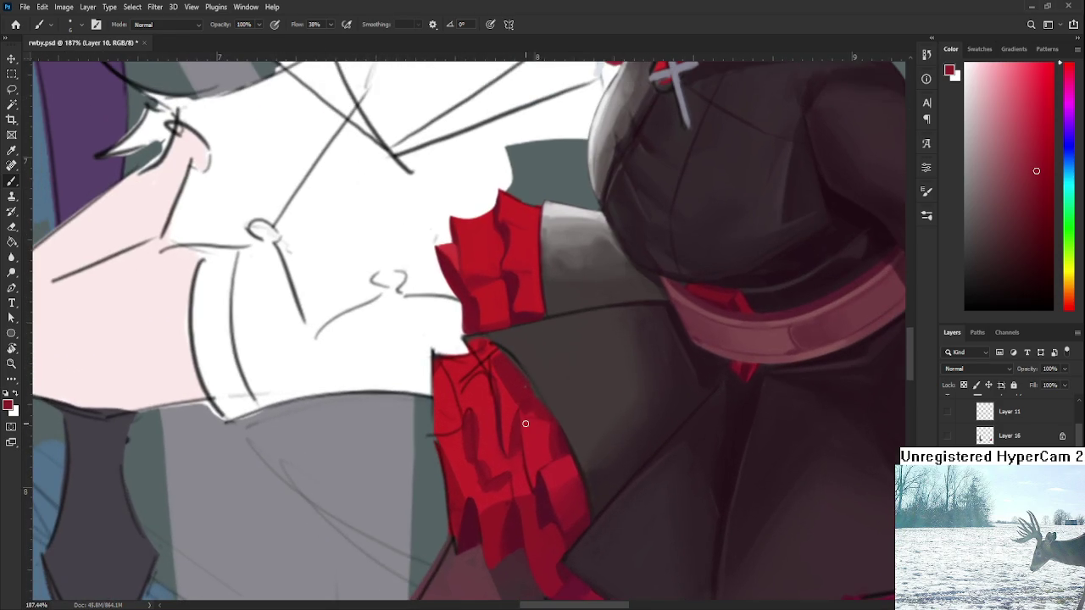
alt+click(551, 429)
alt+click(531, 405)
alt+click(511, 400)
alt+click(554, 419)
alt+click(531, 421)
alt+click(500, 394)
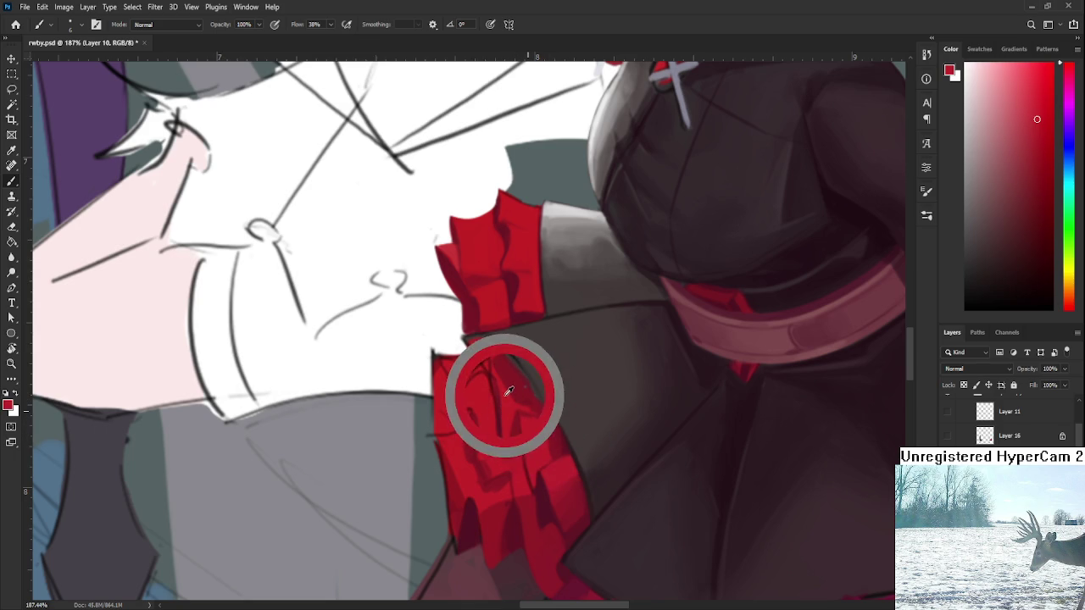
alt+click(526, 356)
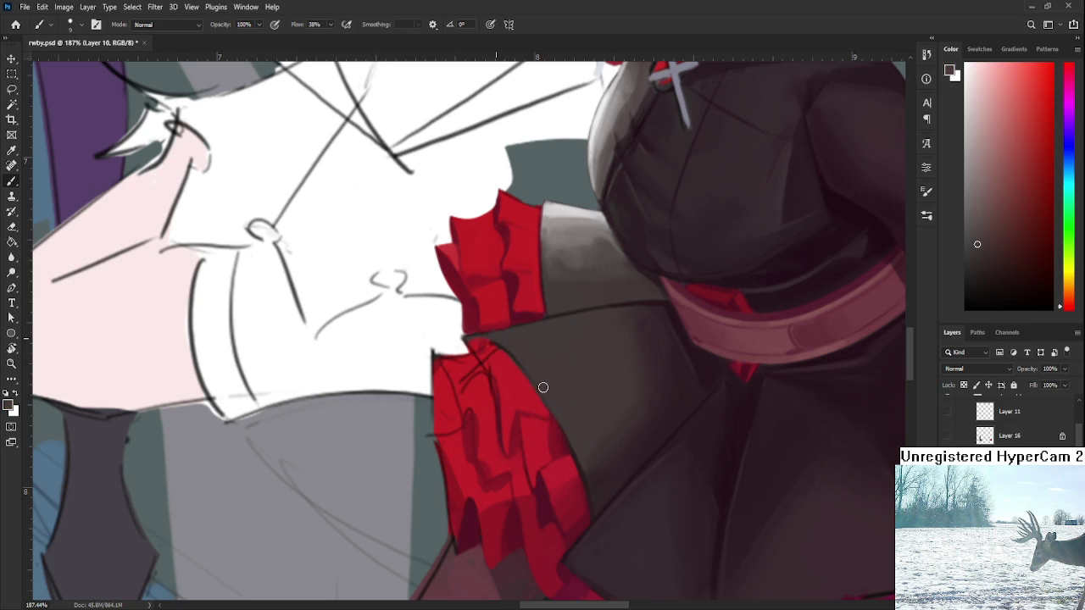
alt+click(484, 347)
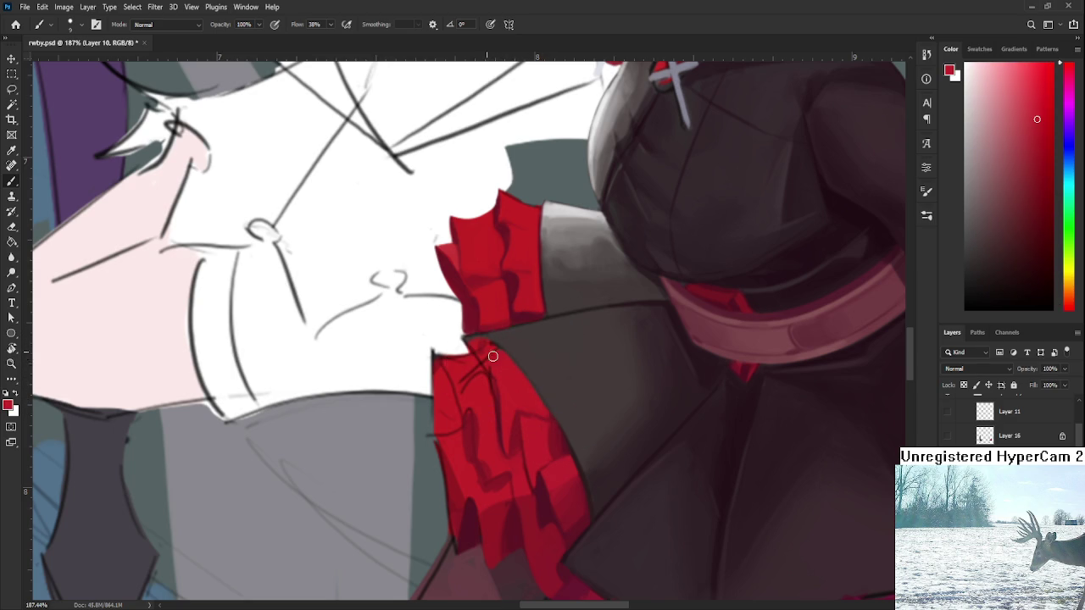
drag(492, 356, 498, 377)
Resize the brush and resample brighter and darker reds from the ruffle.
scroll(543, 353, down, 3)
scroll(543, 353, down, 3)
scroll(544, 353, up, 4)
scroll(544, 354, up, 2)
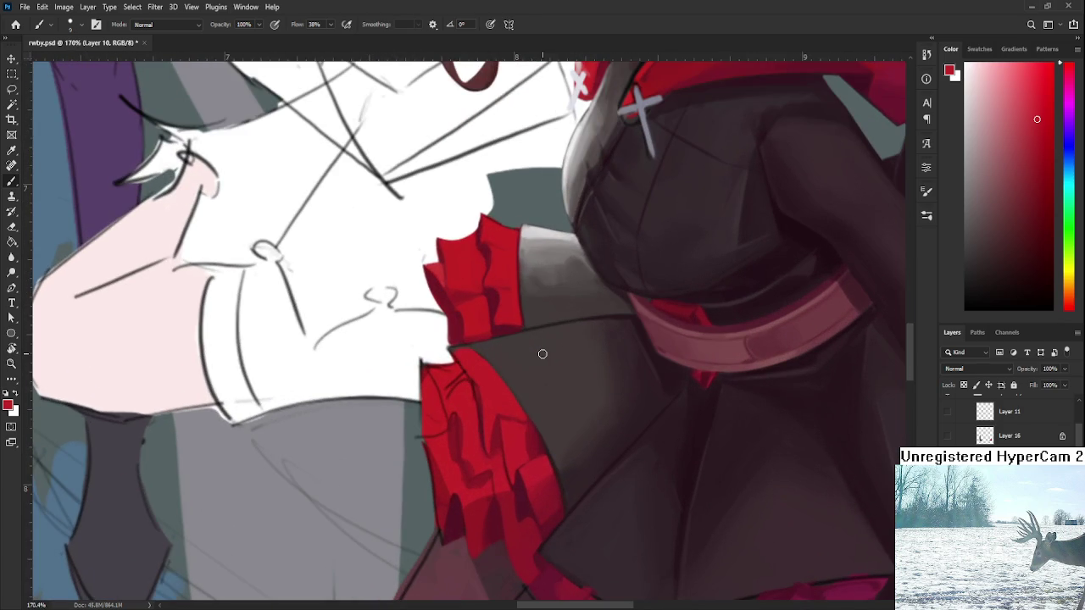
drag(532, 437, 525, 493)
alt+click(494, 427)
alt+click(476, 392)
alt+click(472, 484)
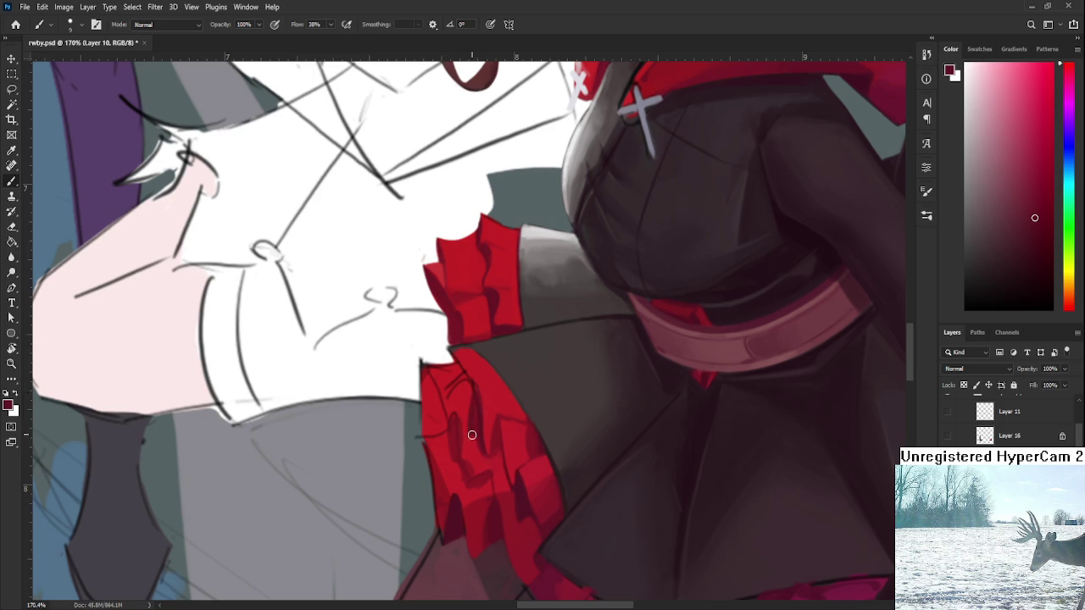
alt+click(473, 420)
alt+click(481, 424)
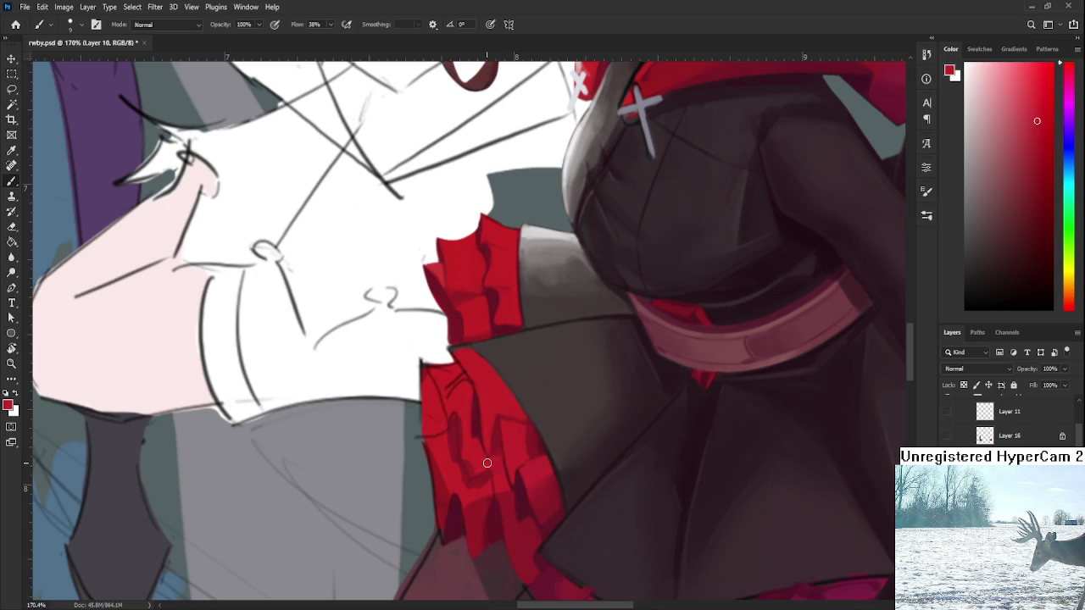
scroll(478, 407, down, 5)
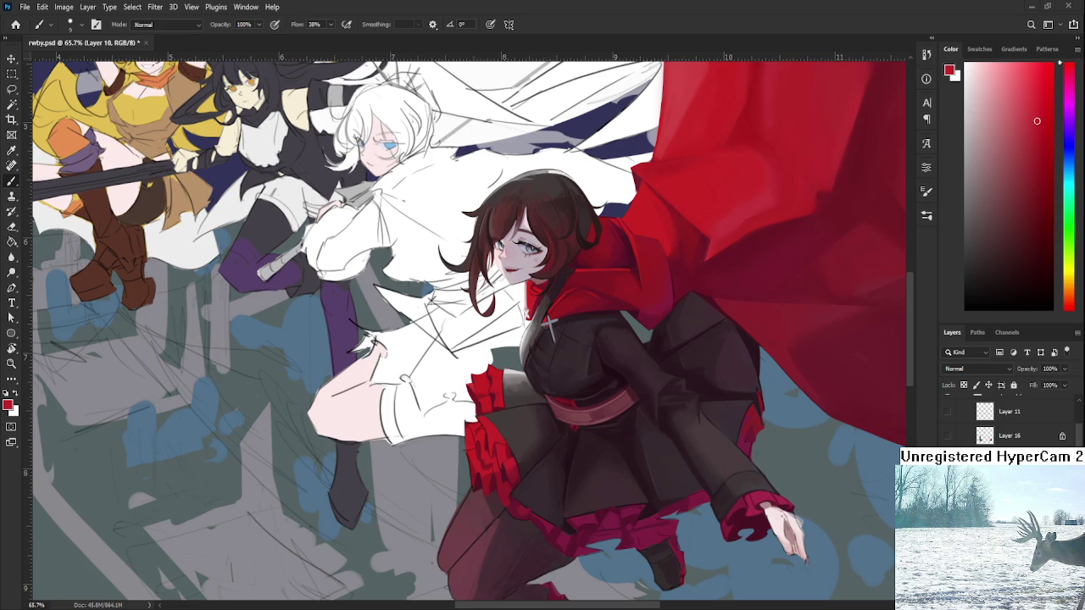
Zoom in on the red frill and sample its darker and brighter reds.
drag(462, 415, 444, 388)
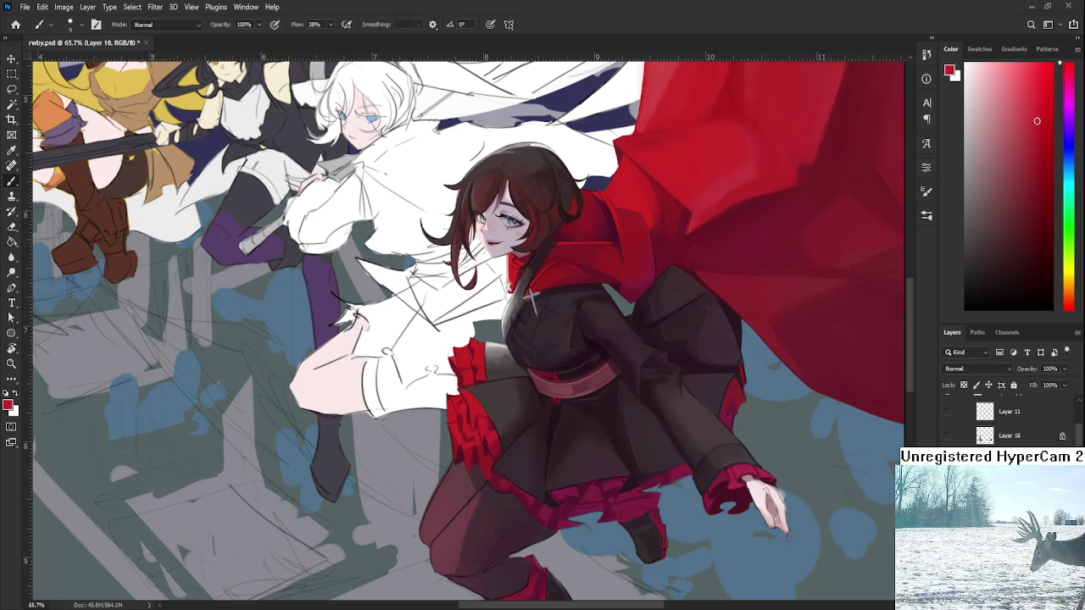
drag(512, 472, 496, 438)
scroll(415, 357, up, 5)
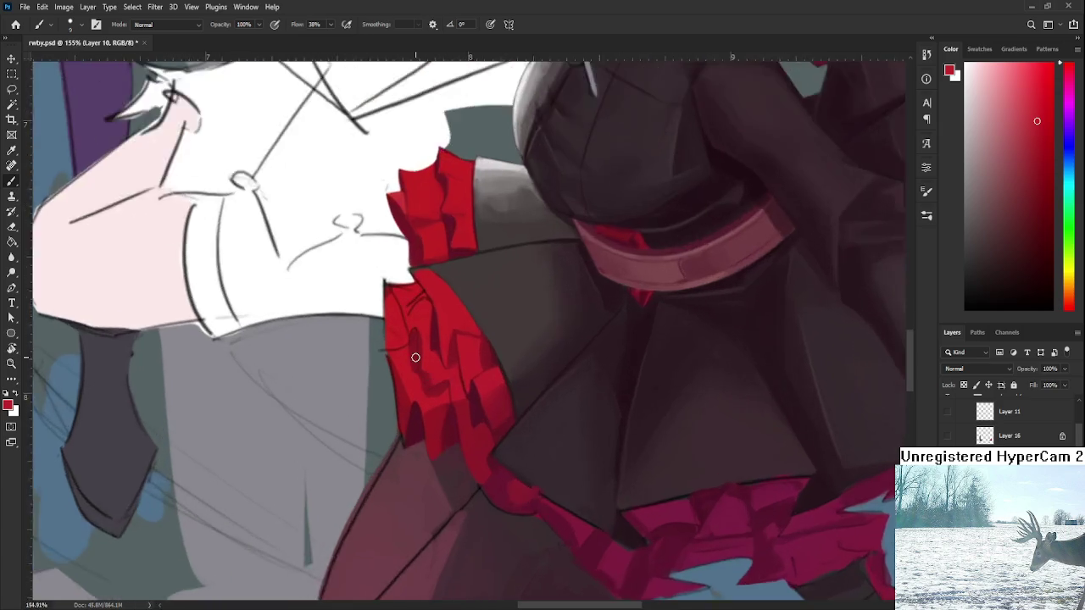
drag(415, 358, 395, 419)
click(398, 413)
click(398, 398)
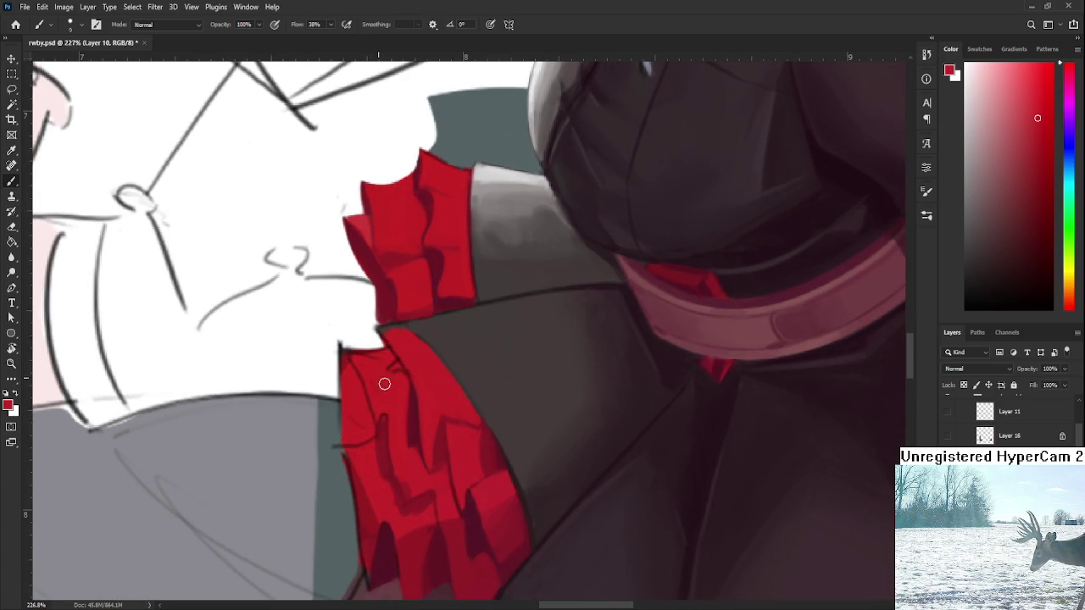
alt+click(399, 371)
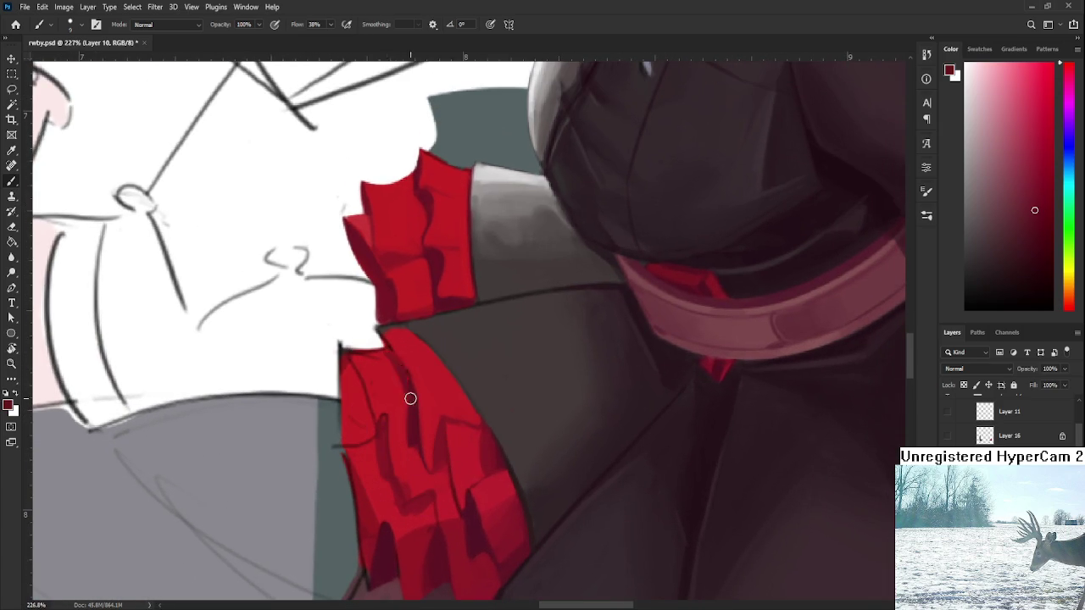
alt+click(386, 382)
alt+click(417, 405)
drag(404, 382, 421, 446)
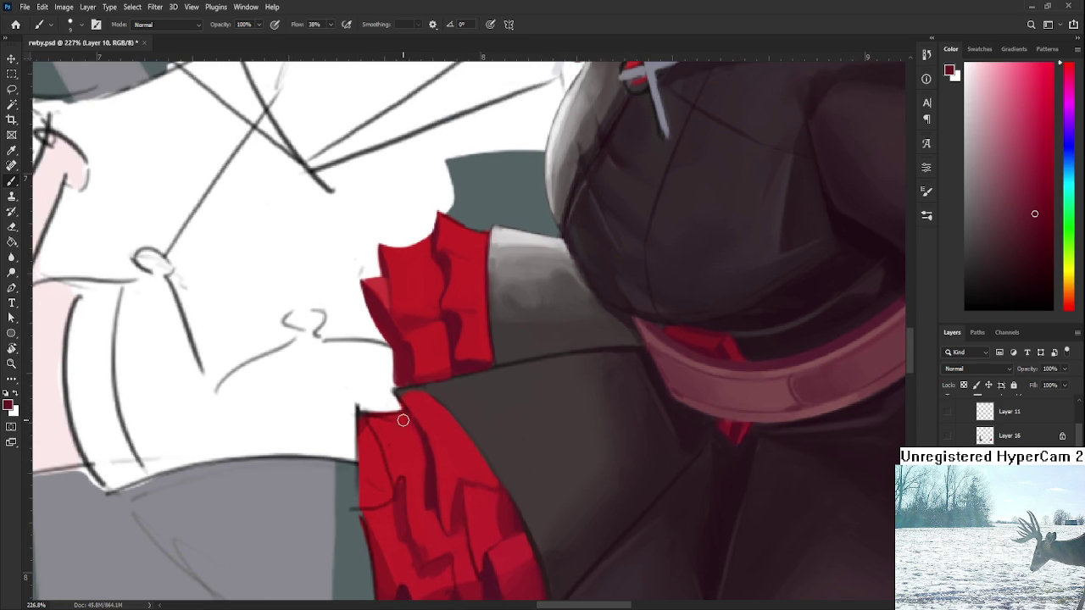
Compare bright, mid-tone and dark frill reds against the coat's dark brown.
alt+click(428, 454)
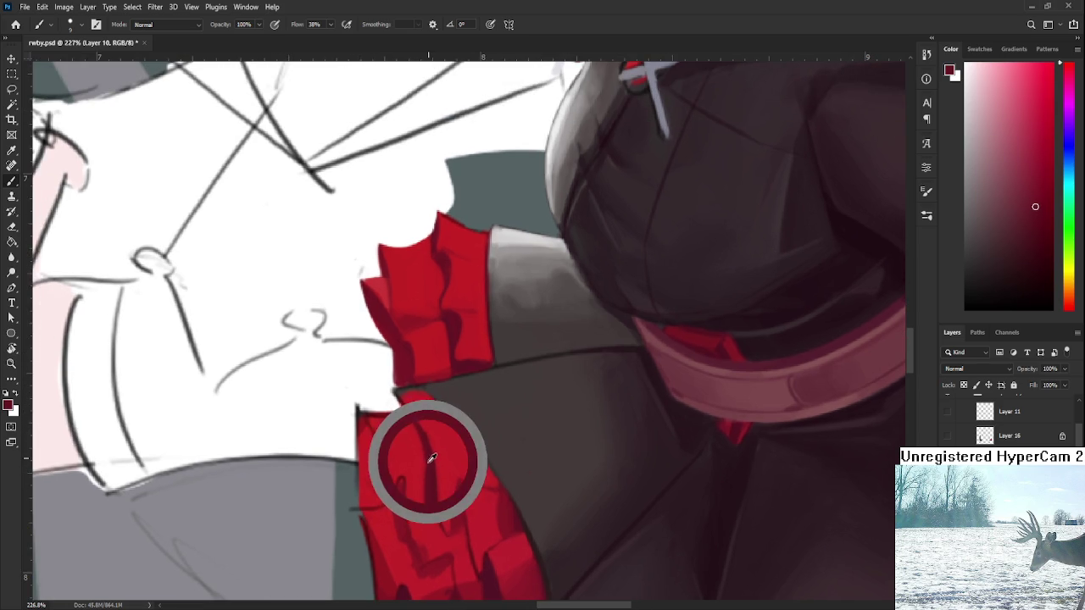
alt+click(436, 469)
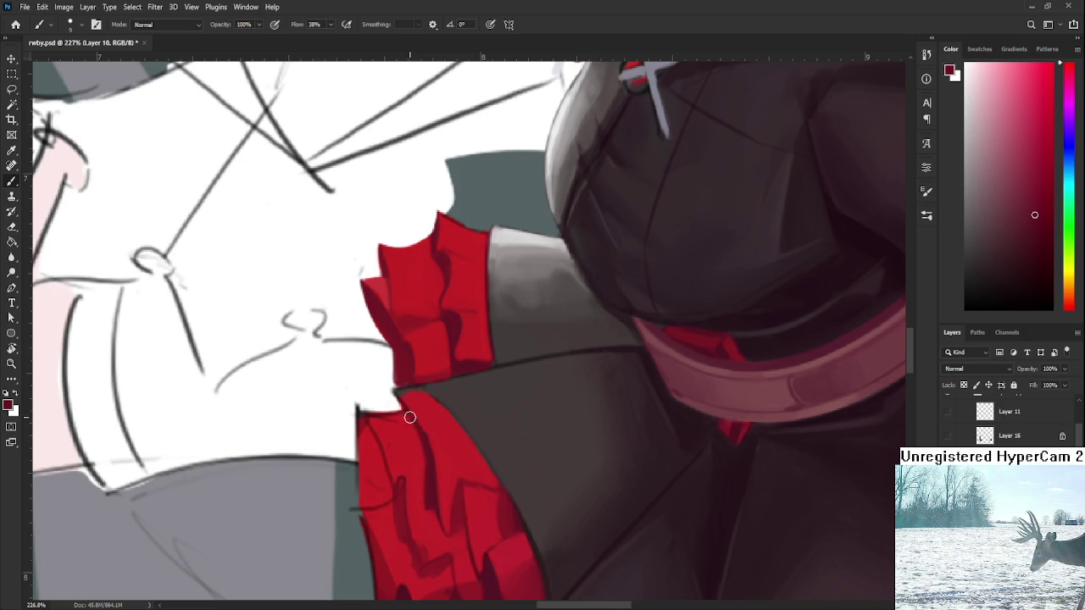
alt+click(421, 514)
alt+click(430, 453)
alt+click(415, 395)
alt+click(412, 377)
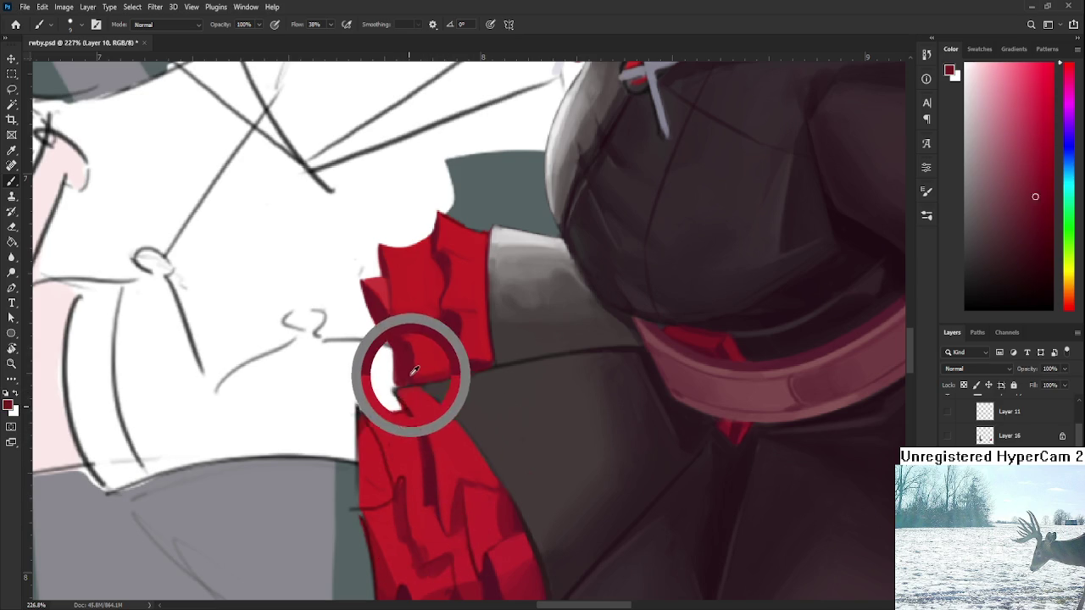
alt+click(460, 314)
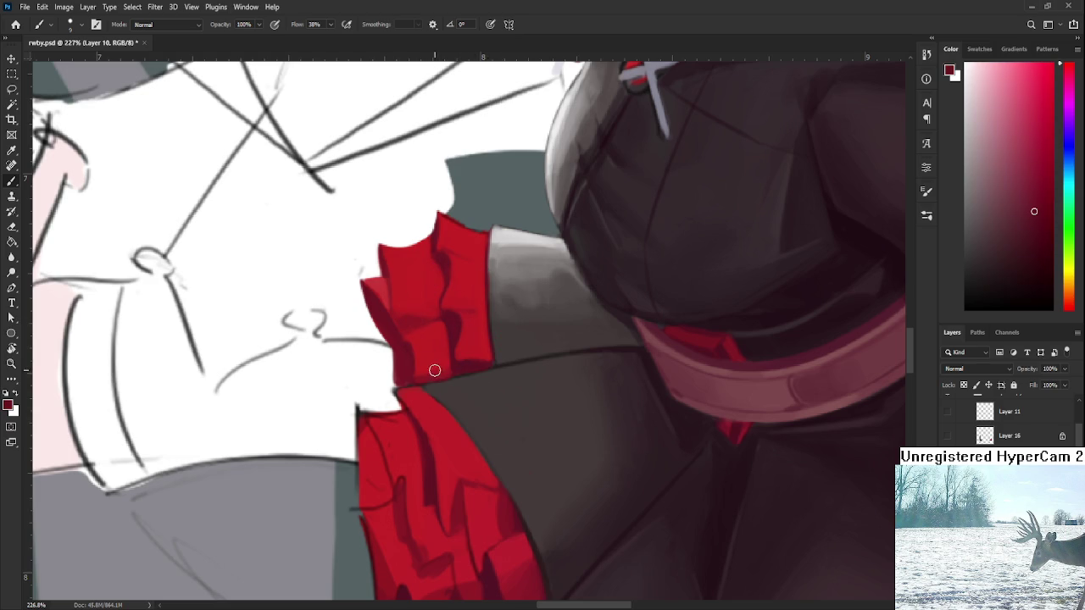
alt+click(445, 430)
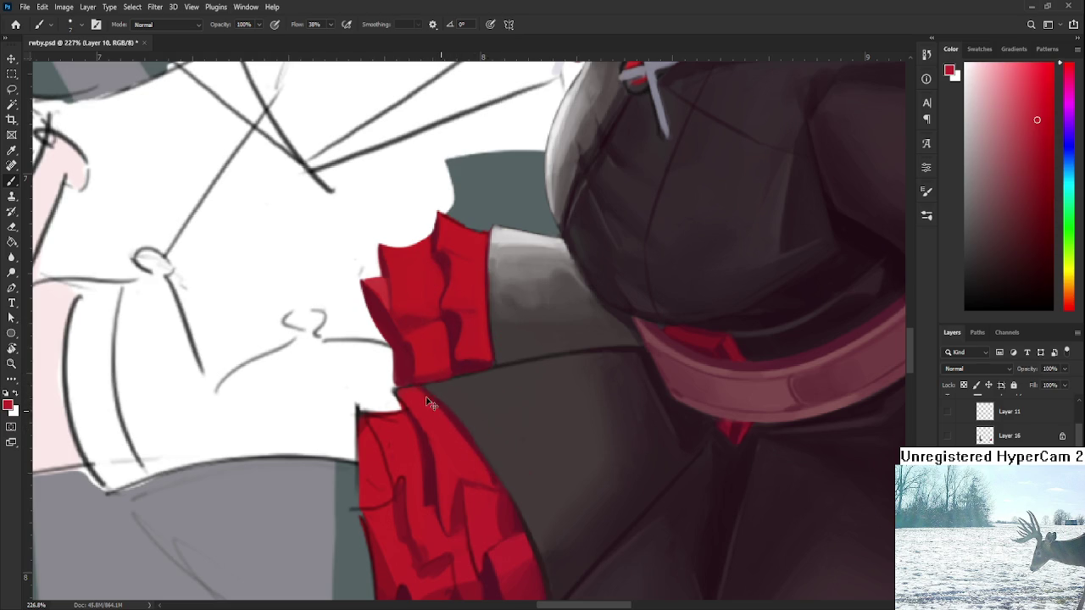
alt+click(466, 414)
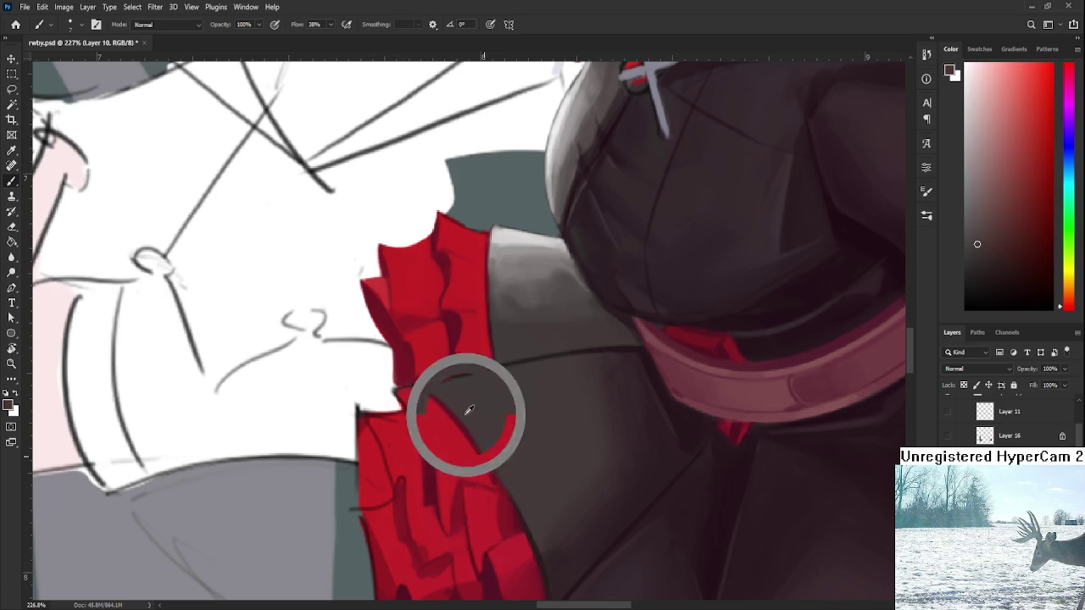
alt+click(484, 472)
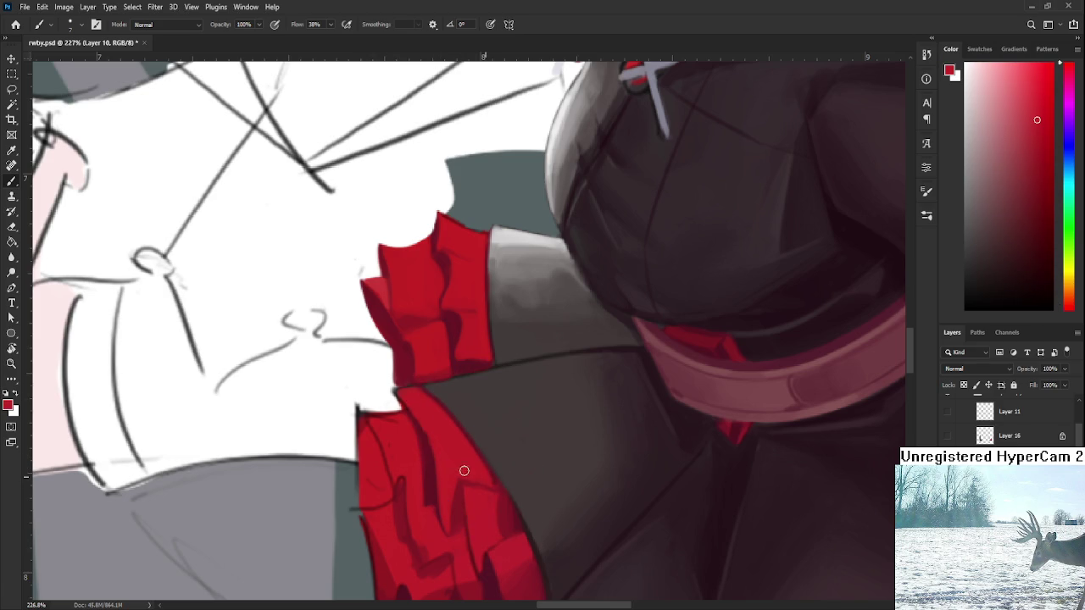
scroll(481, 449, left, 1)
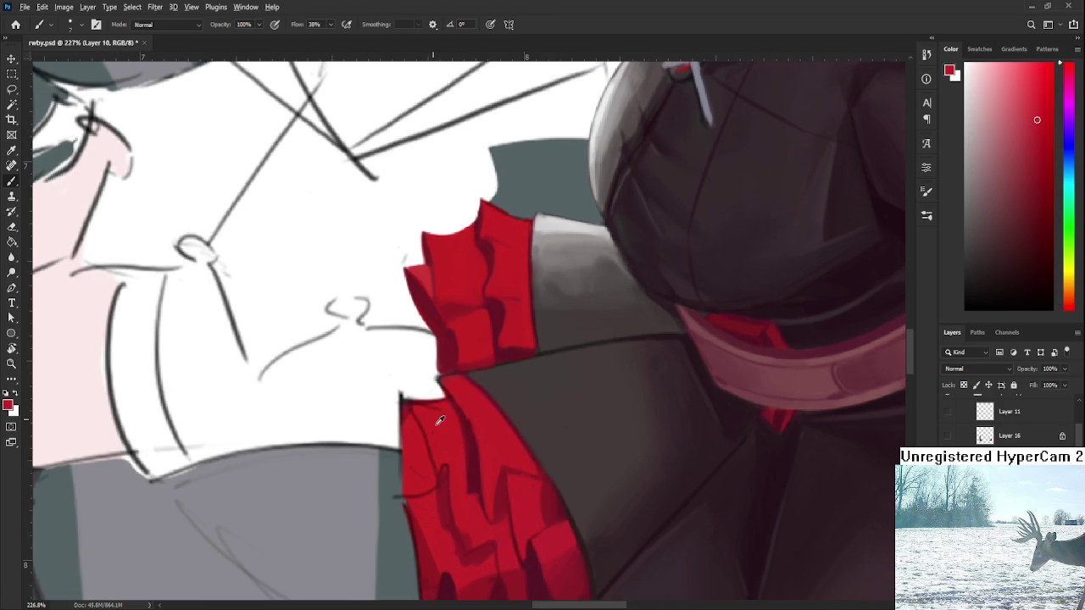
alt+click(449, 491)
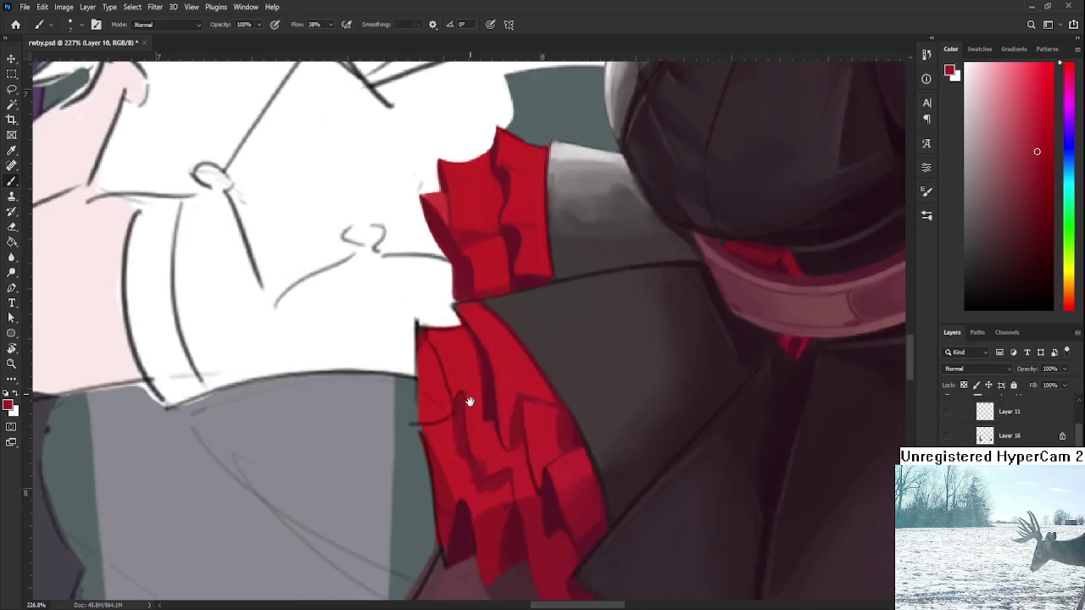
Clean up the frill's left edge, undoing the stray dark strokes.
mouse_move(460, 446)
mouse_down()
mouse_move(438, 404)
mouse_move(448, 438)
mouse_up()
key(e)
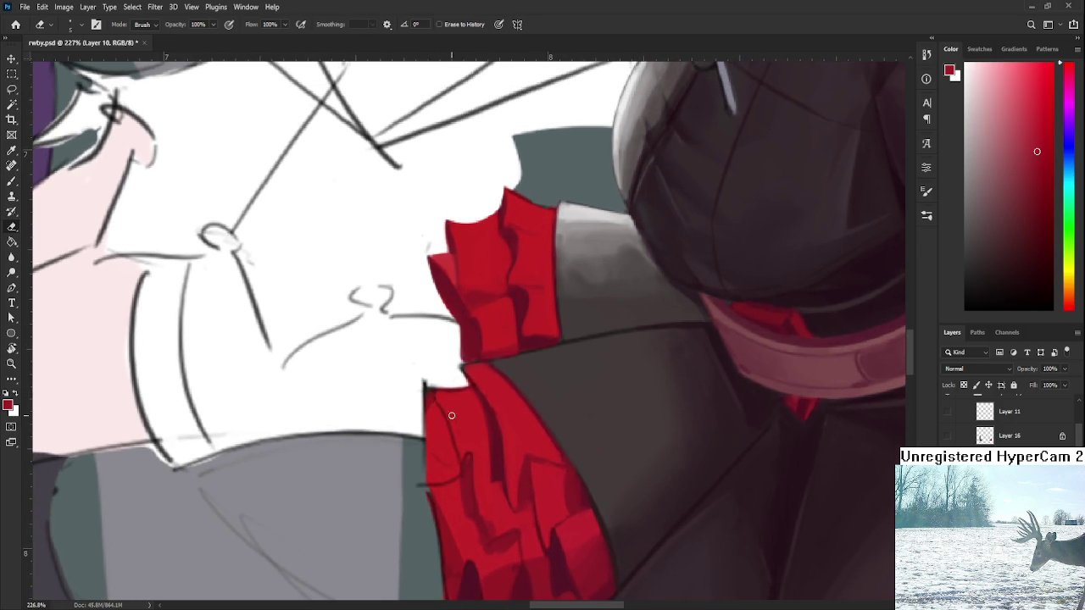
key(b)
alt+click(496, 442)
drag(428, 391, 425, 468)
key(ctrl+z)
key(ctrl+z)
mouse_move(426, 387)
mouse_down()
mouse_move(424, 449)
mouse_move(447, 440)
mouse_move(423, 450)
mouse_move(455, 450)
mouse_move(422, 447)
mouse_move(428, 414)
mouse_up()
key(ctrl+z)
key(ctrl+z)
key(ctrl+z)
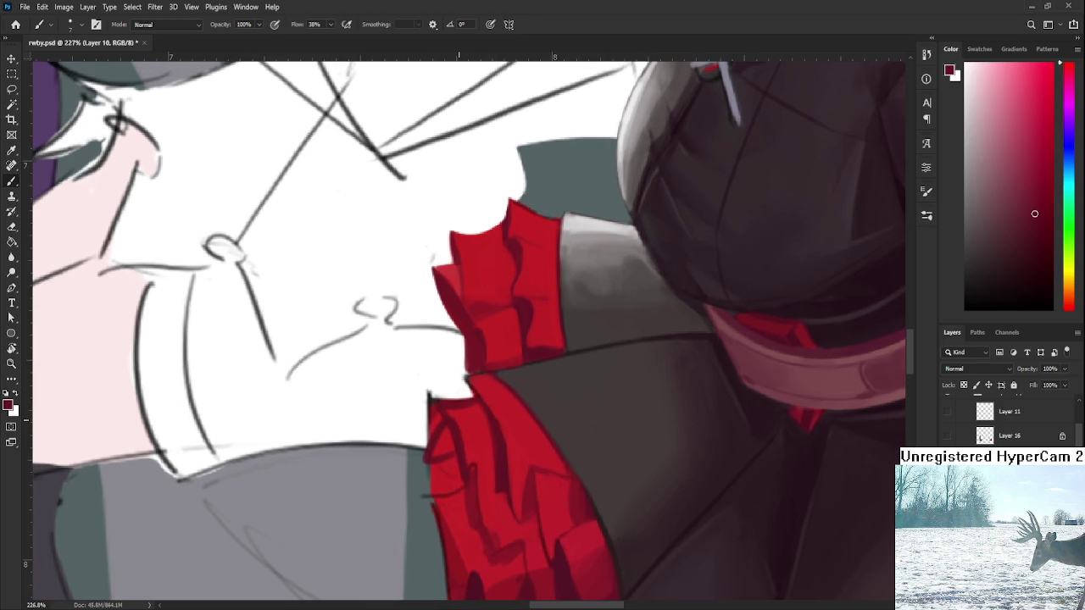
Paint red over the elbow frill's lower-left and left edges, then erase the left edge lighter.
scroll(454, 420, up, 1)
scroll(449, 421, down, 5)
scroll(441, 424, up, 4)
mouse_move(439, 462)
mouse_down()
mouse_move(441, 434)
mouse_move(458, 462)
mouse_up()
alt+click(460, 417)
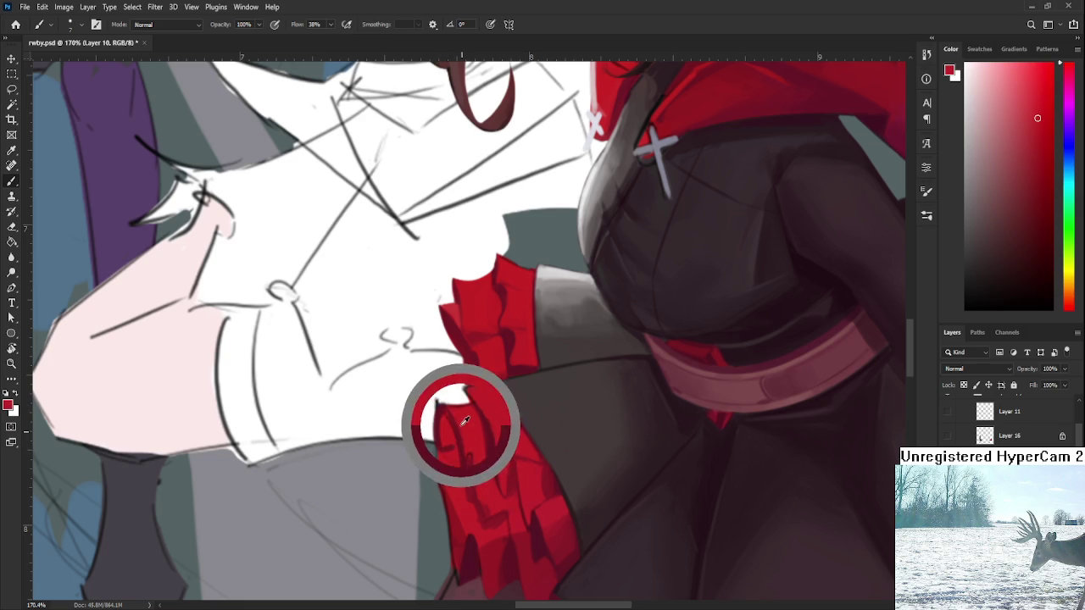
key(e)
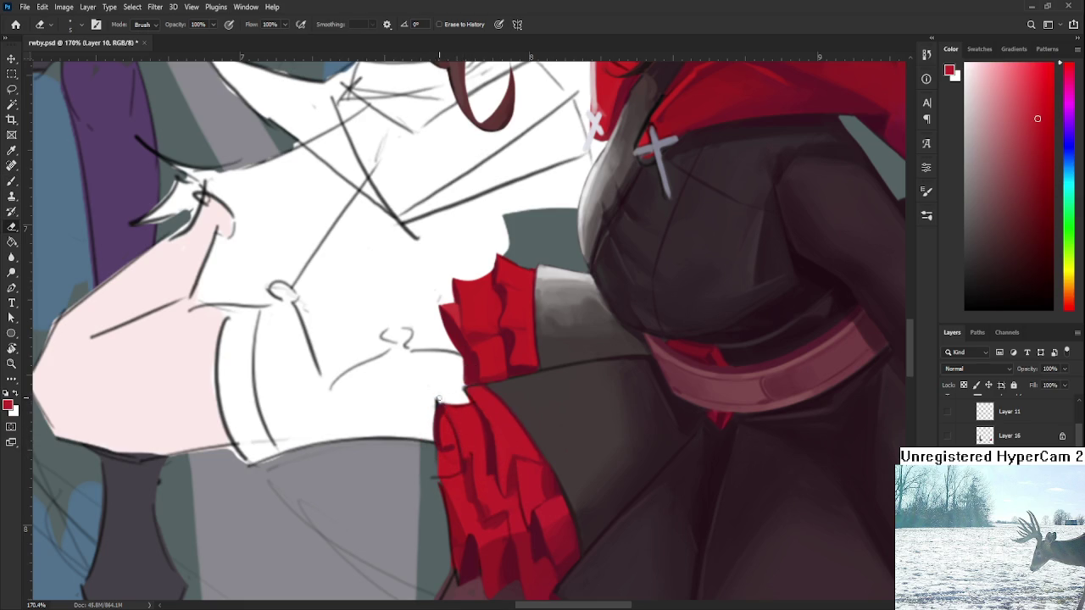
drag(437, 407, 434, 404)
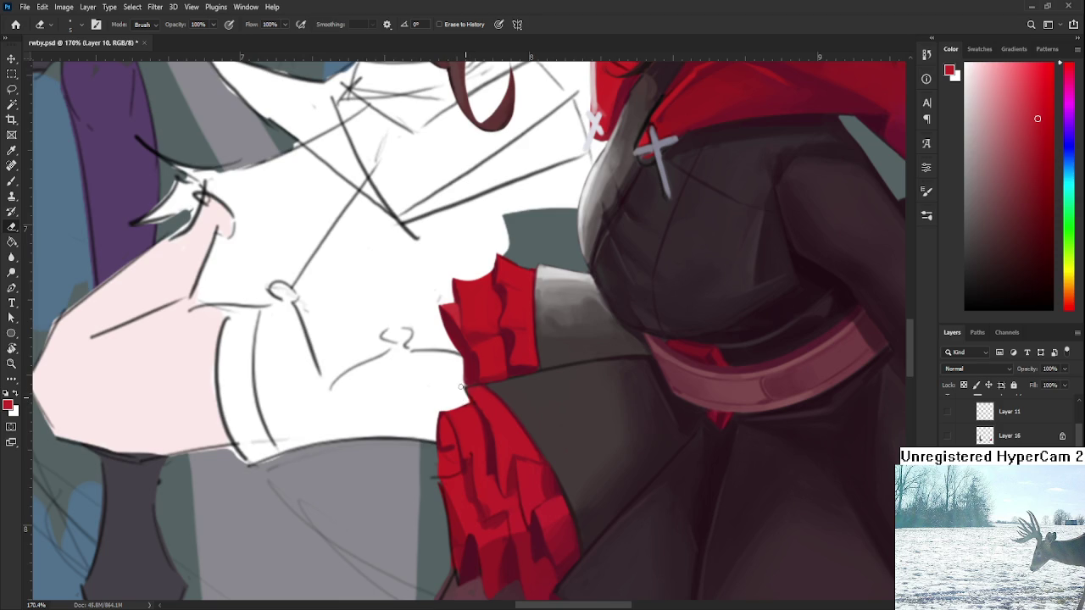
Sample dark and bright reds from the elbow ruffle and retouch its shading.
key(b)
alt+click(489, 430)
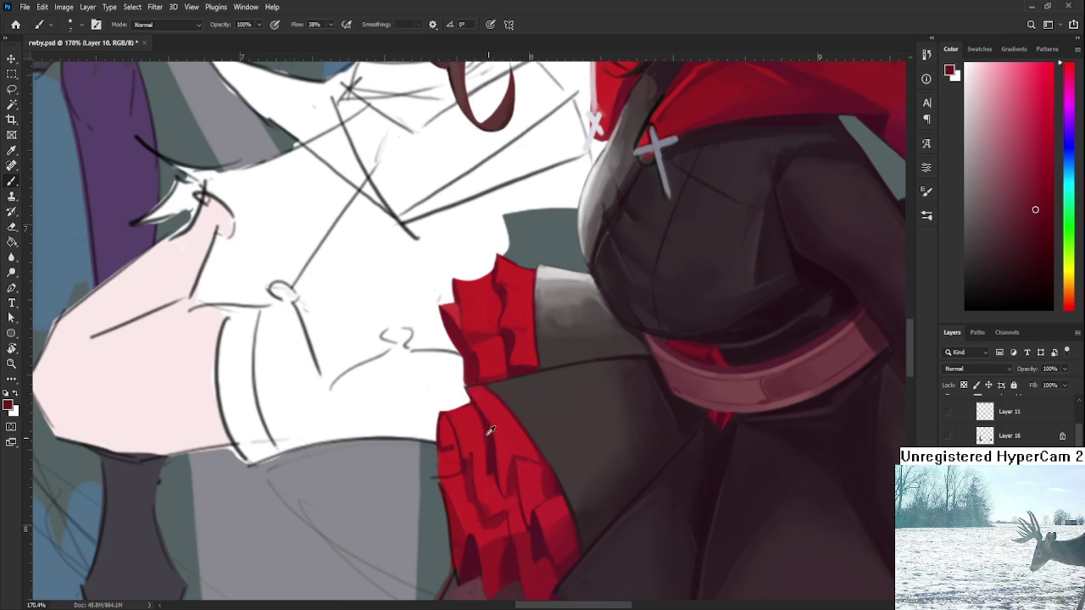
key(e)
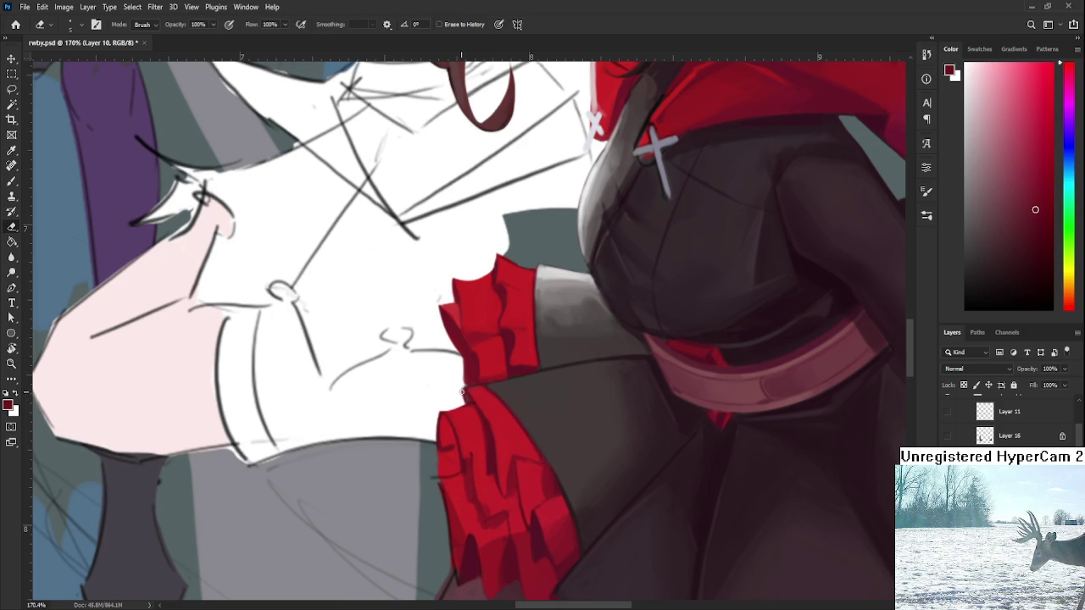
key(b)
alt+click(487, 407)
alt+click(491, 418)
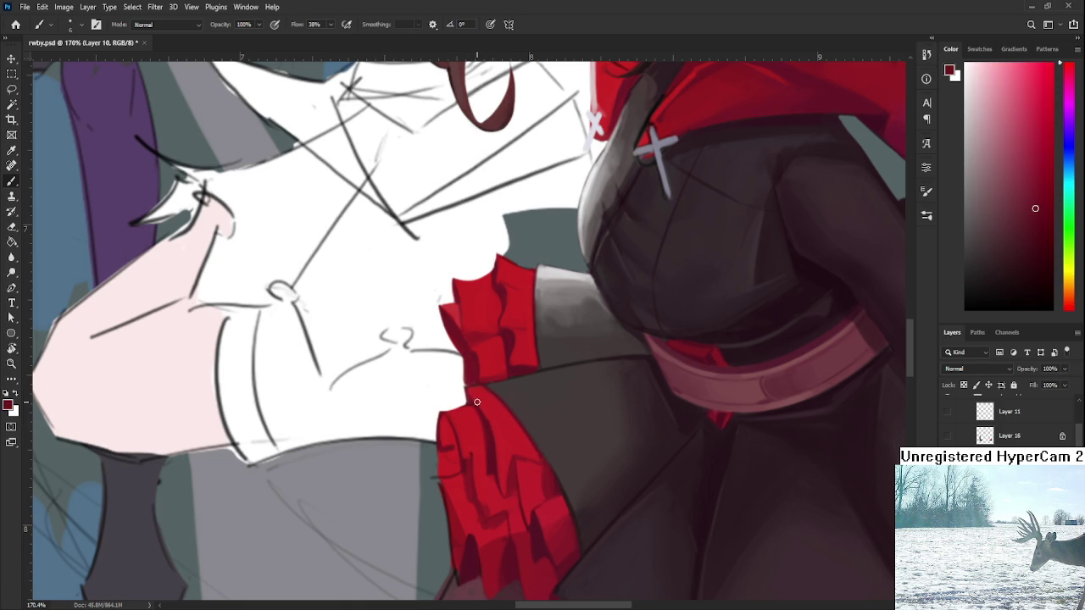
alt+click(475, 394)
key(e)
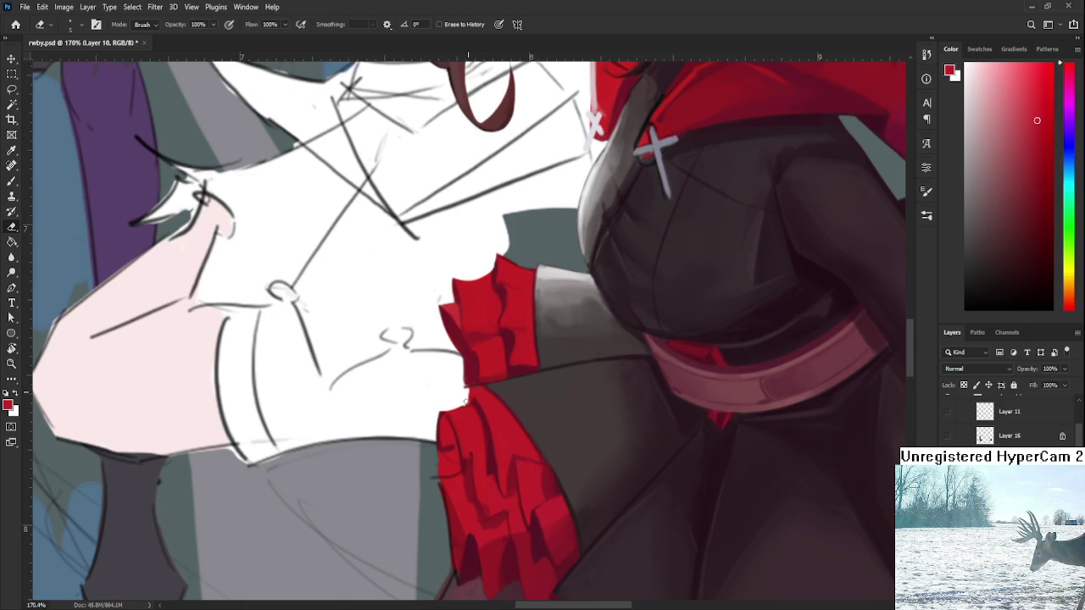
key(b)
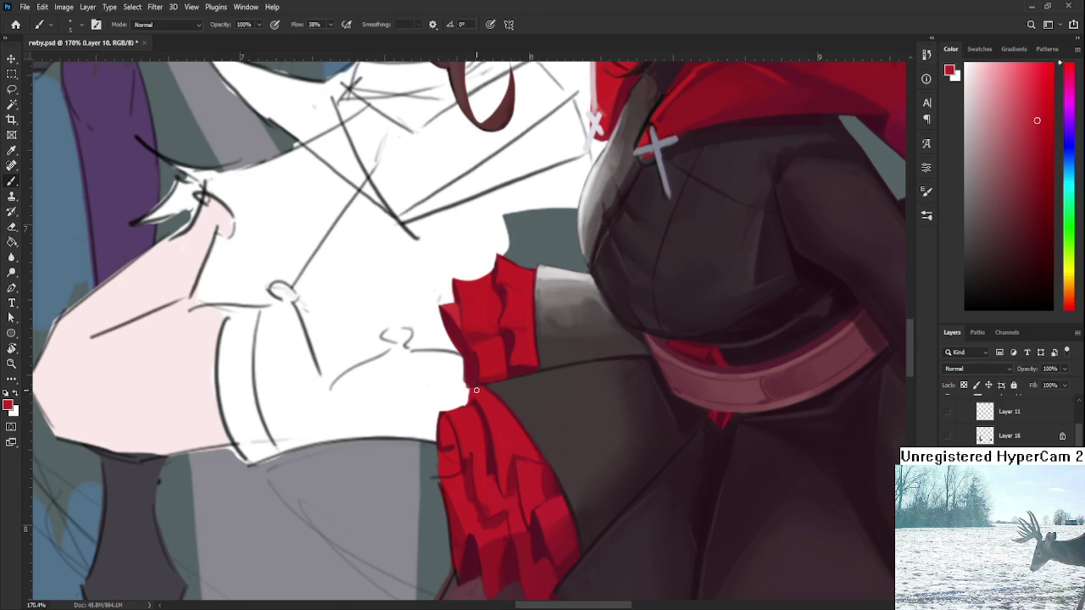
Resample bright and shadow reds to touch up the upper elbow frill where it meets the white sleeve.
alt+click(475, 386)
alt+click(466, 373)
alt+click(479, 389)
alt+click(479, 388)
alt+click(488, 410)
alt+click(464, 374)
key(e)
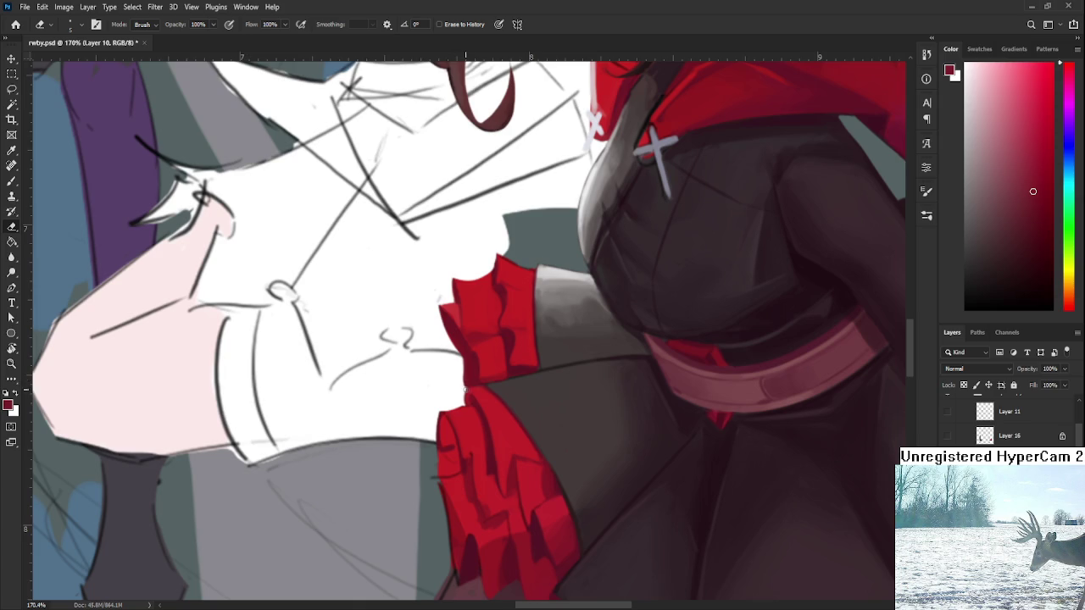
drag(476, 392, 485, 369)
scroll(475, 393, down, 3)
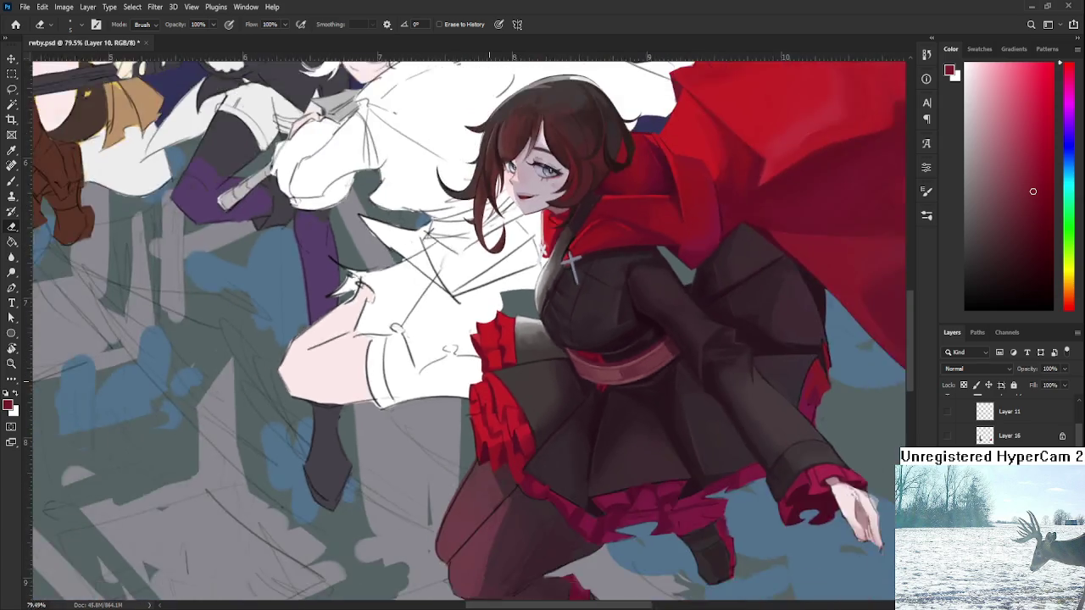
Zoom out to check the sleeve, then zoom back in close on the red frills.
scroll(477, 398, down, 3)
scroll(479, 407, down, 1)
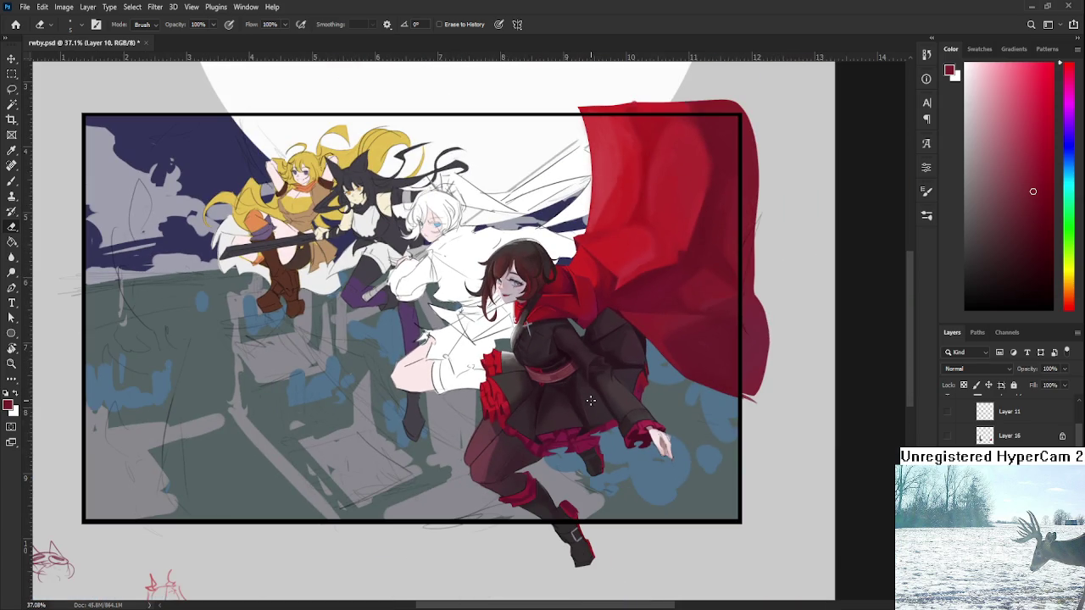
scroll(590, 400, up, 1)
scroll(551, 400, up, 1)
scroll(466, 400, up, 3)
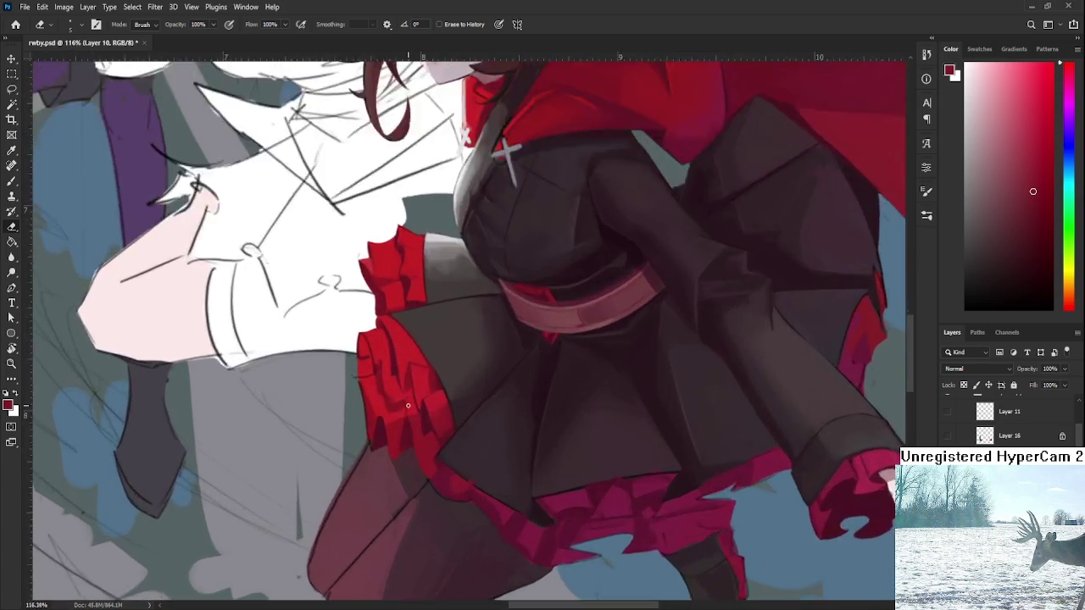
scroll(377, 401, up, 1)
drag(378, 401, 452, 462)
scroll(453, 464, up, 1)
scroll(452, 464, up, 1)
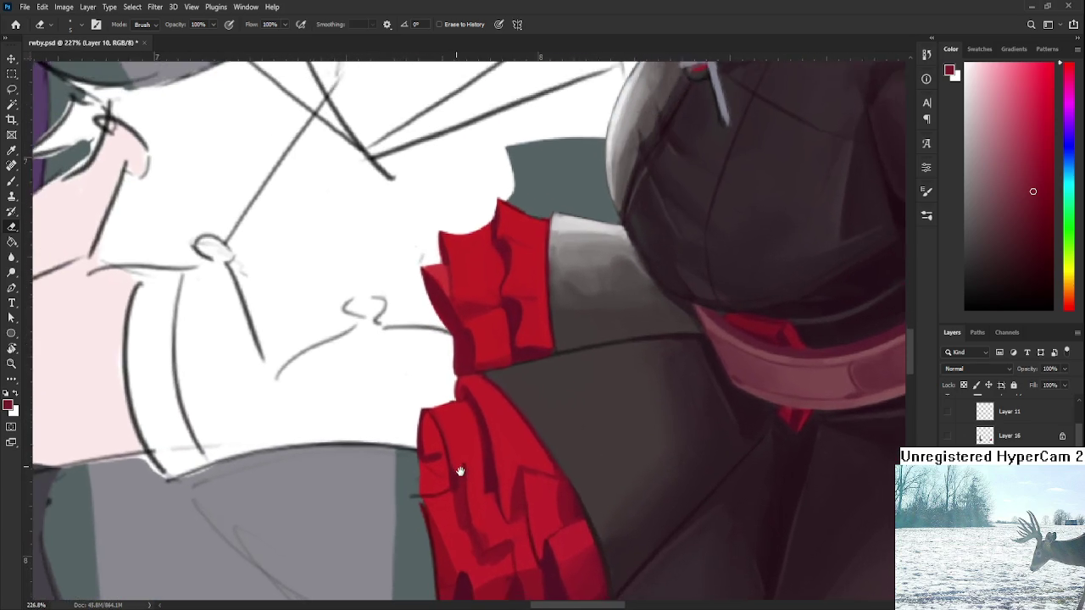
scroll(462, 473, up, 1)
Erase stray red along the frill's lower-left edge, resampling the frill's reds for touch-ups.
key(b)
alt+click(453, 490)
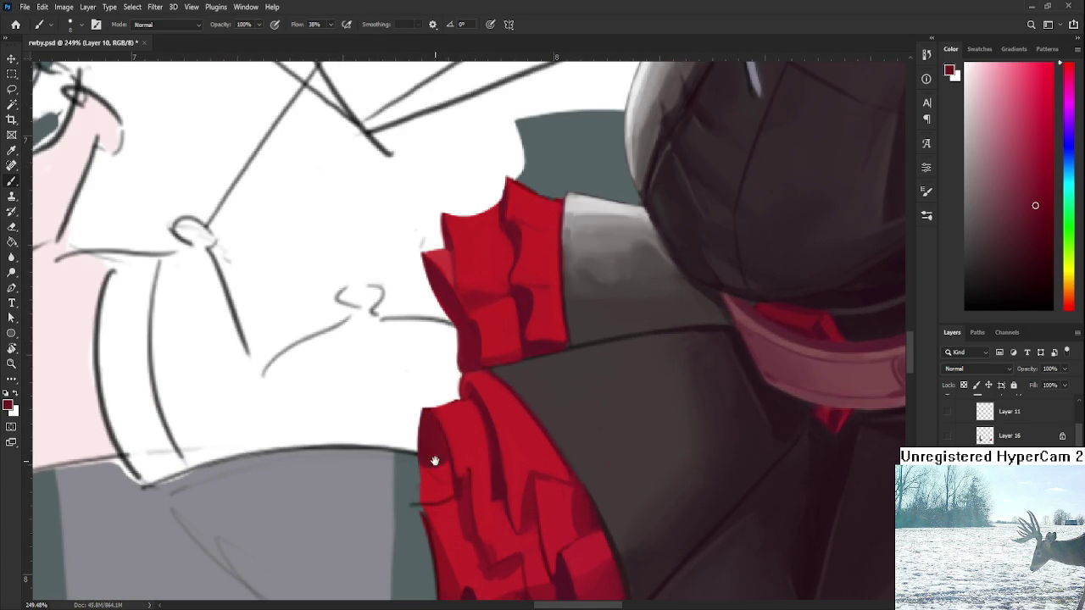
key(e)
drag(425, 449, 456, 473)
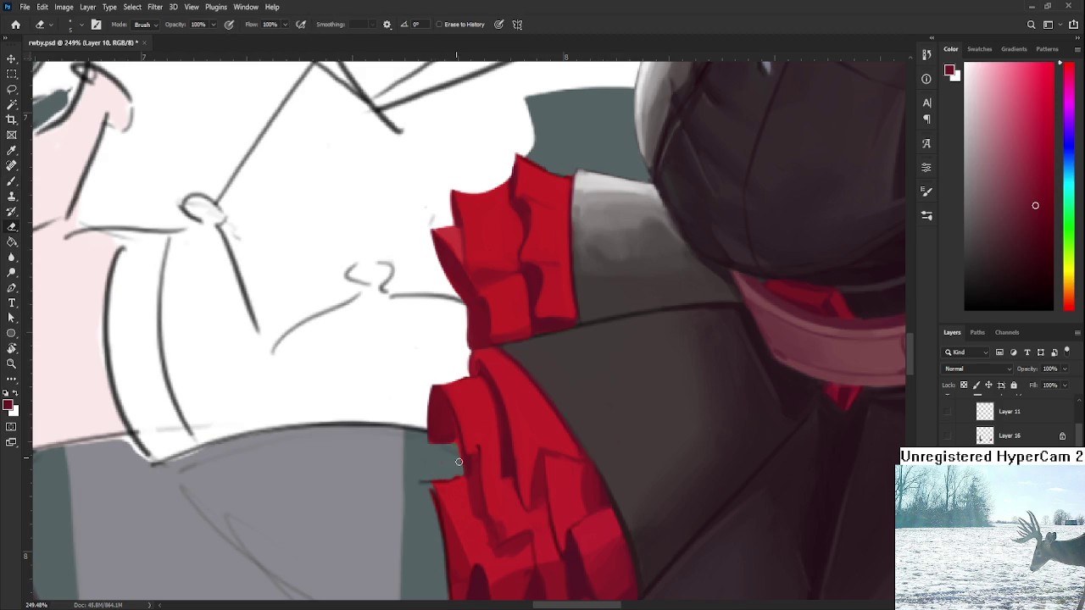
key(b)
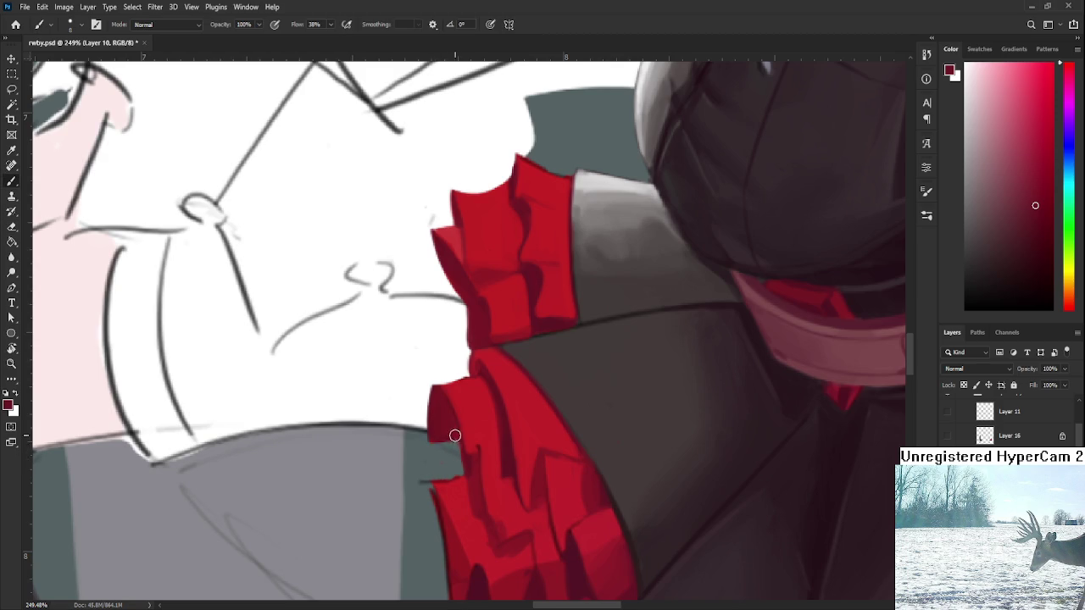
alt+click(453, 432)
key(e)
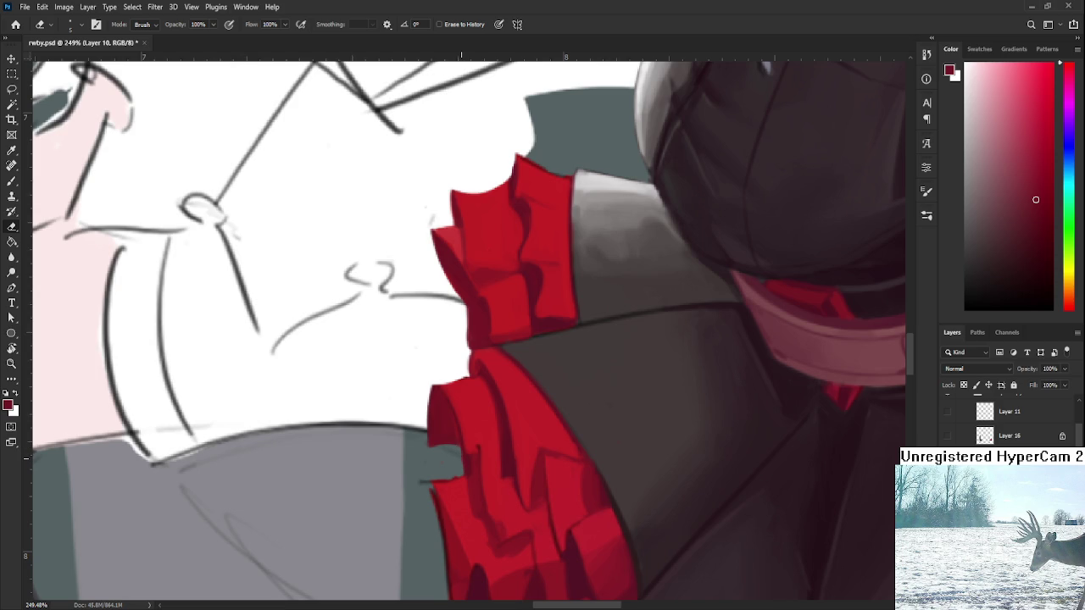
scroll(448, 447, down, 3)
Paint alternating bright and dark red shading onto the lower cuff ruffle's folds.
scroll(447, 447, down, 2)
scroll(508, 450, up, 5)
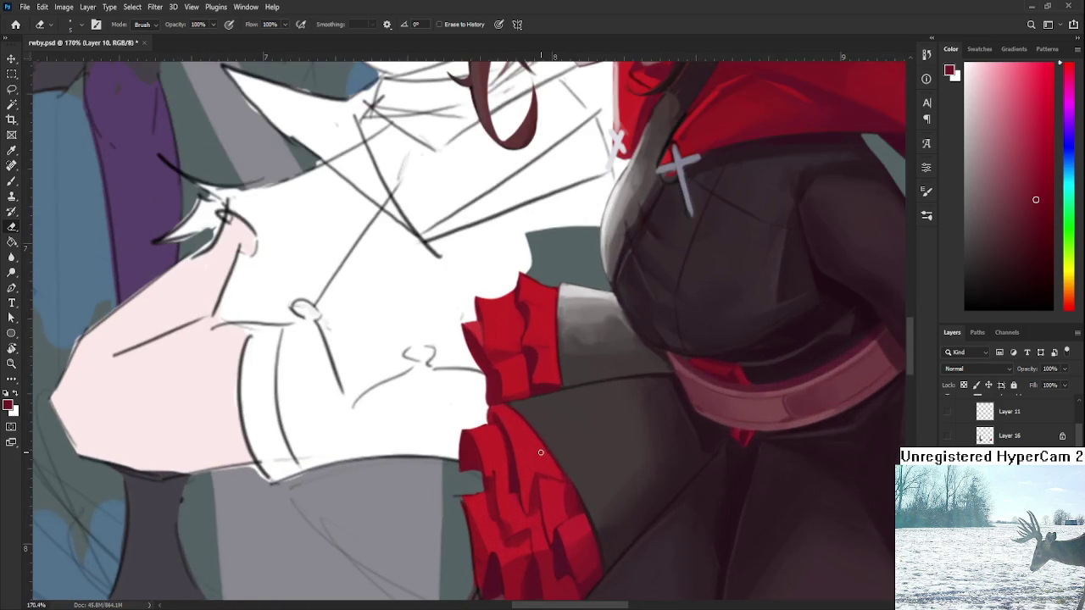
key(b)
alt+click(470, 450)
alt+click(512, 460)
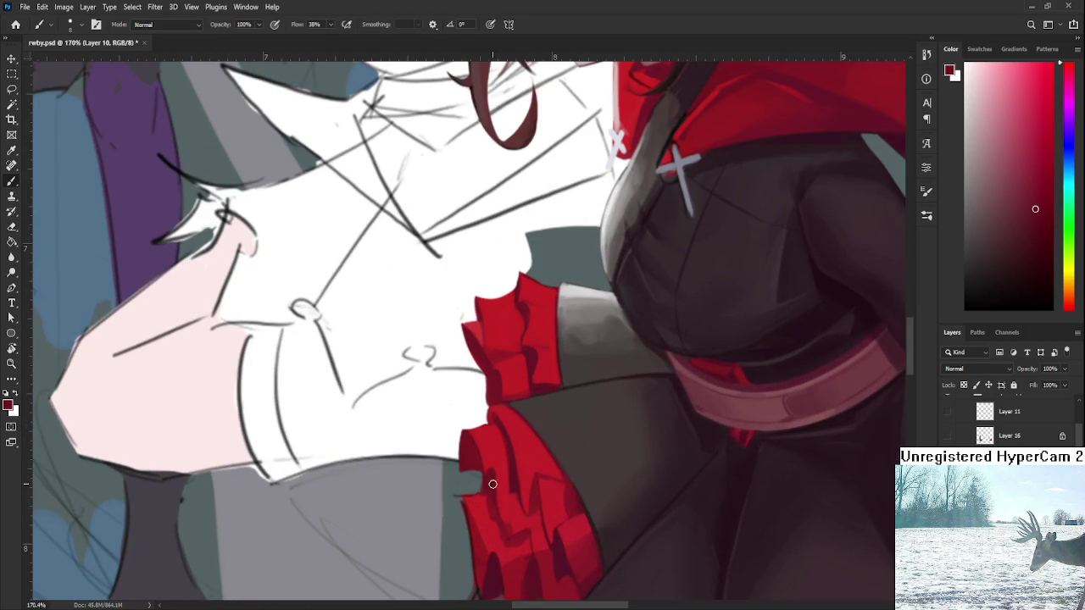
alt+click(503, 471)
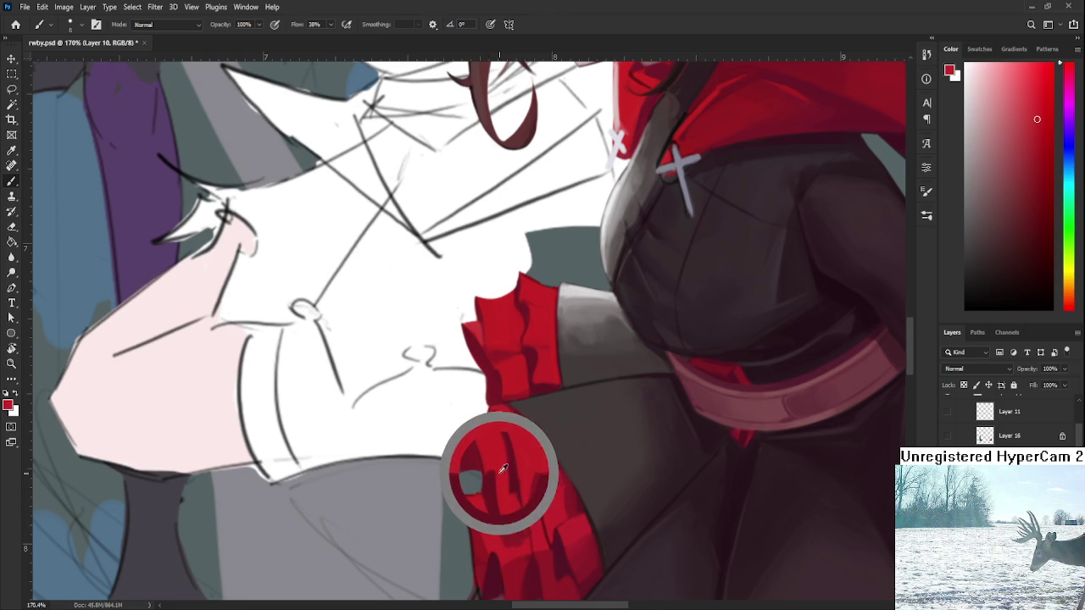
alt+click(487, 474)
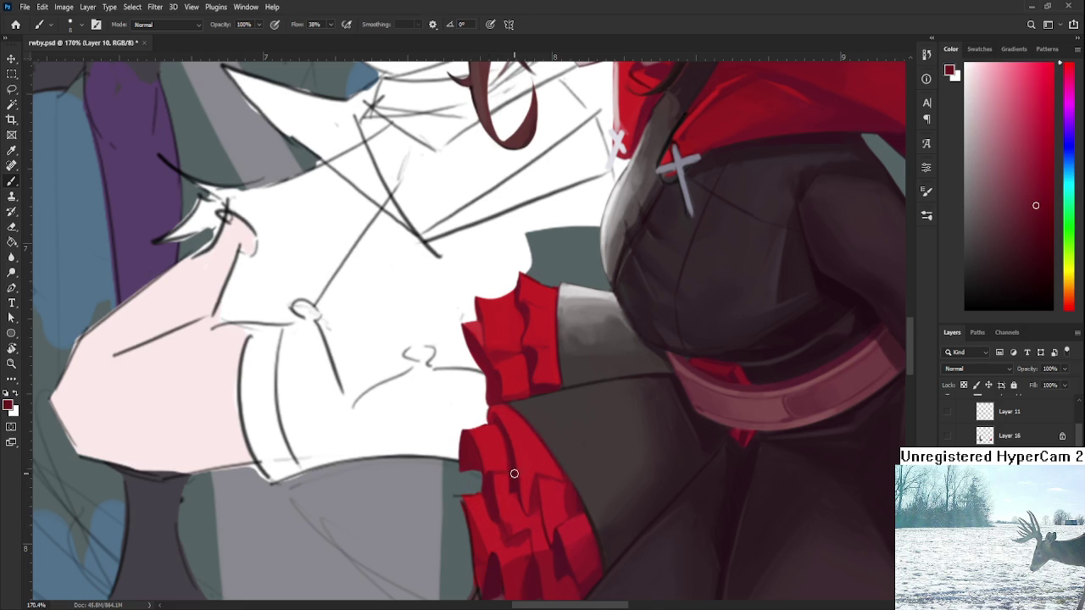
alt+click(517, 470)
Keep layering bright and dark reds across the cuff ruffle's upper folds.
drag(517, 470, 519, 470)
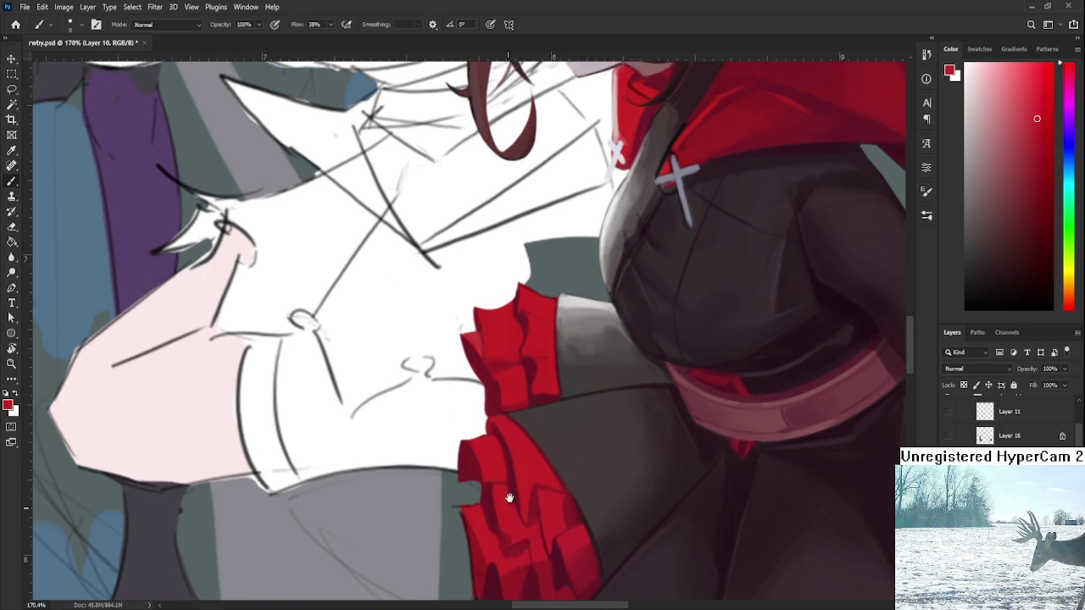
alt+click(518, 473)
alt+click(512, 471)
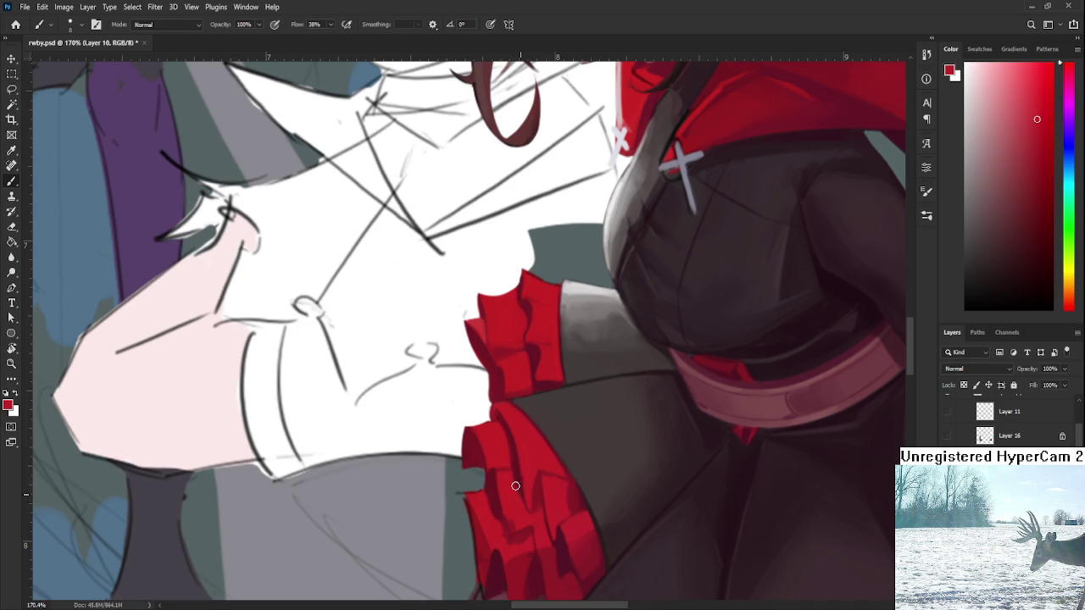
alt+click(519, 476)
alt+click(526, 472)
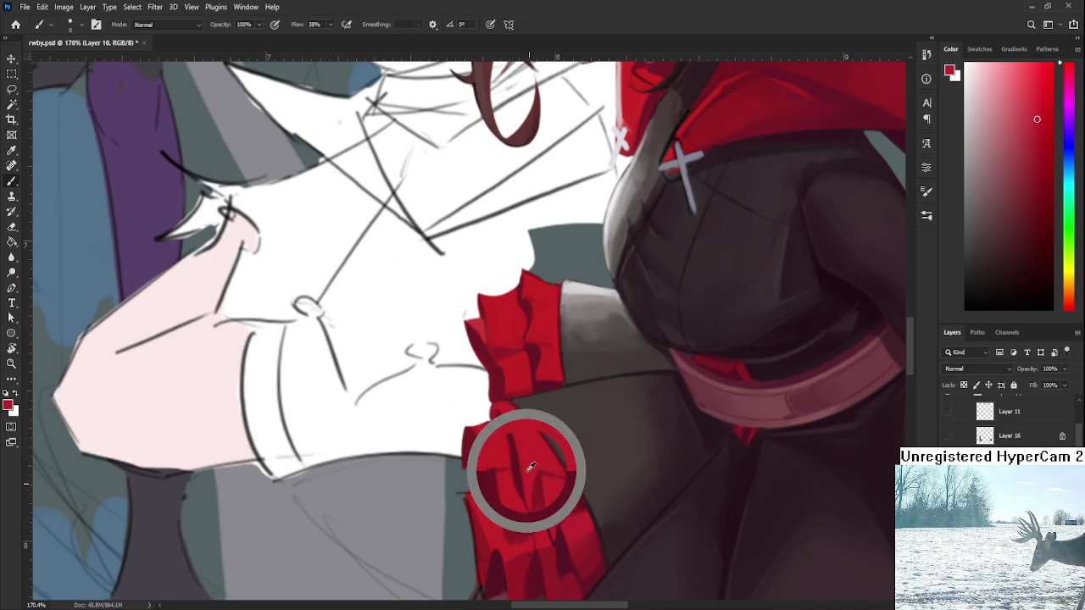
alt+click(508, 420)
key(r)
mouse_move(509, 421)
mouse_down()
mouse_move(598, 380)
mouse_move(544, 472)
mouse_up()
Erase the ragged lower ruffle edge and fill its white notch with dark red.
key(Escape)
key(e)
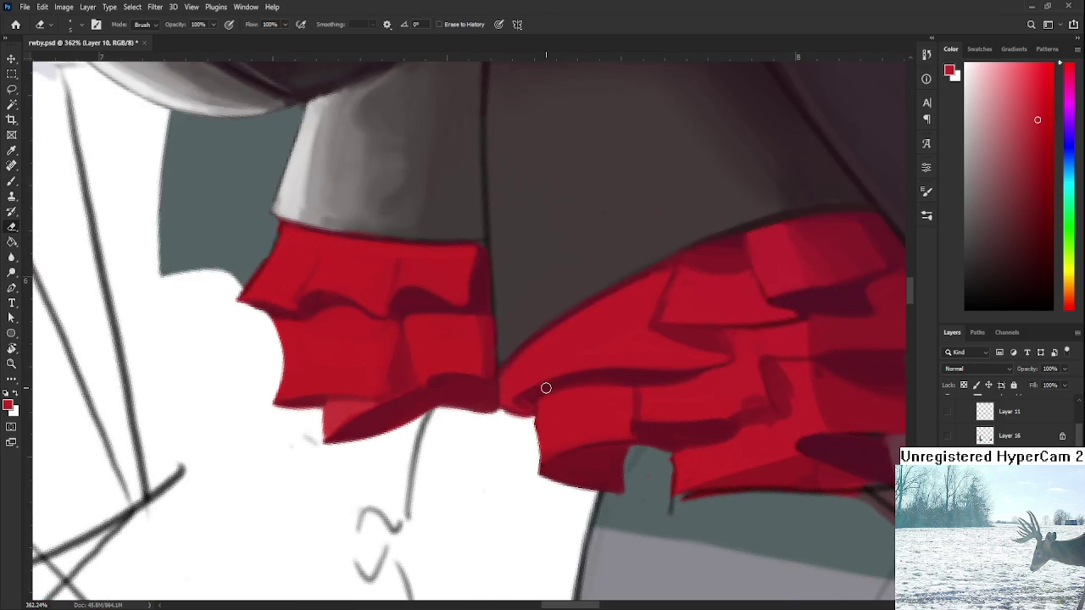
drag(518, 421, 535, 441)
key(b)
alt+click(549, 457)
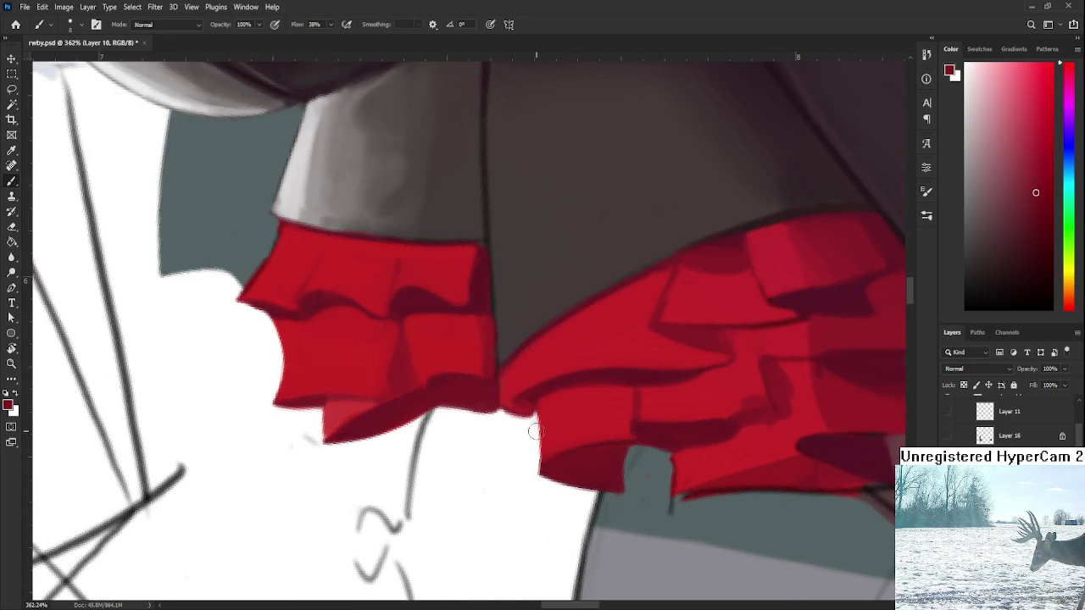
drag(530, 409, 540, 458)
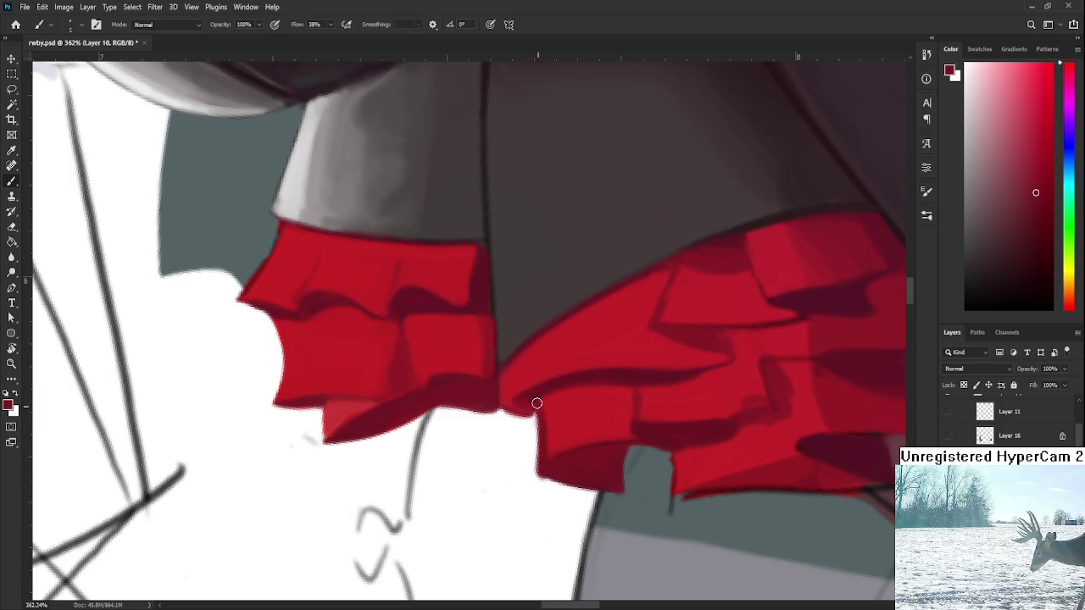
key(e)
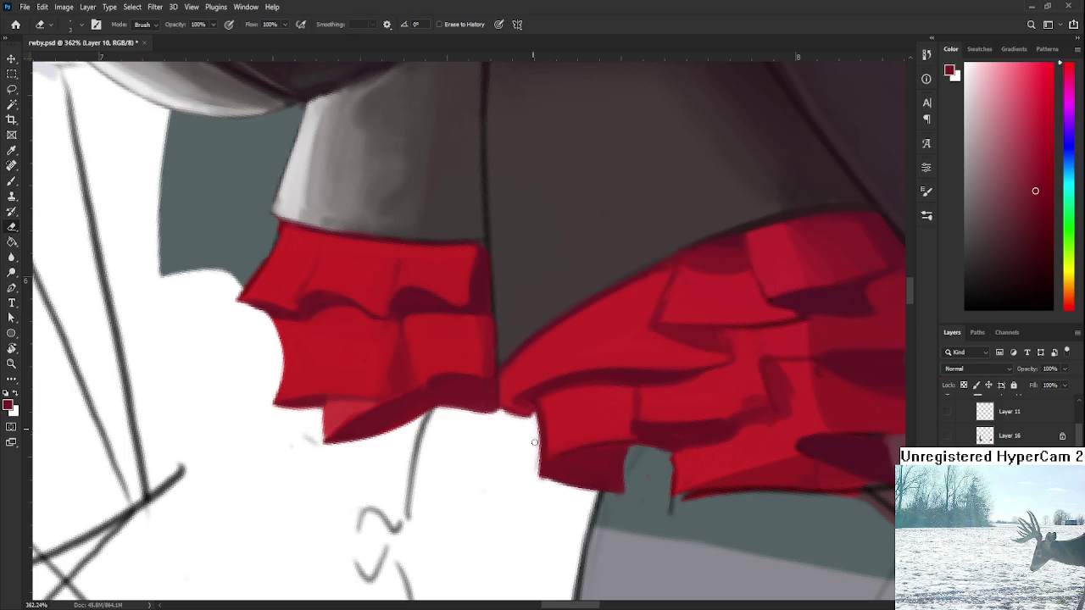
key(r)
drag(580, 500, 468, 405)
key(b)
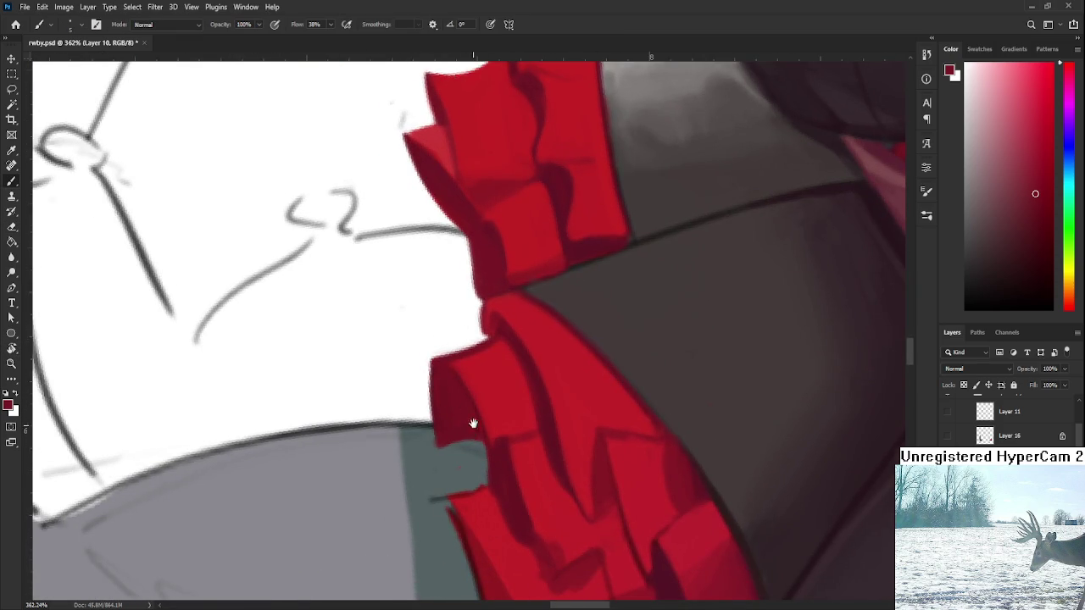